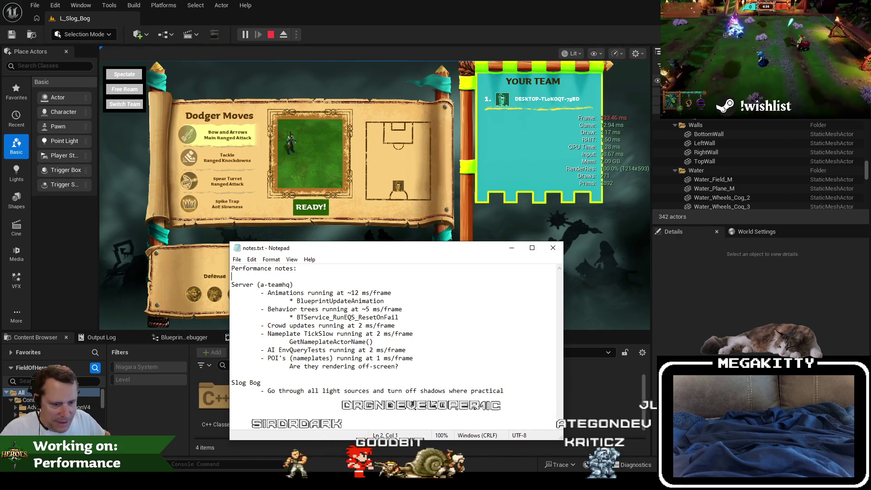
- End the L_Slog_Bog Play-in-Editor session so the level is back in edit mode
double_click(353, 15)
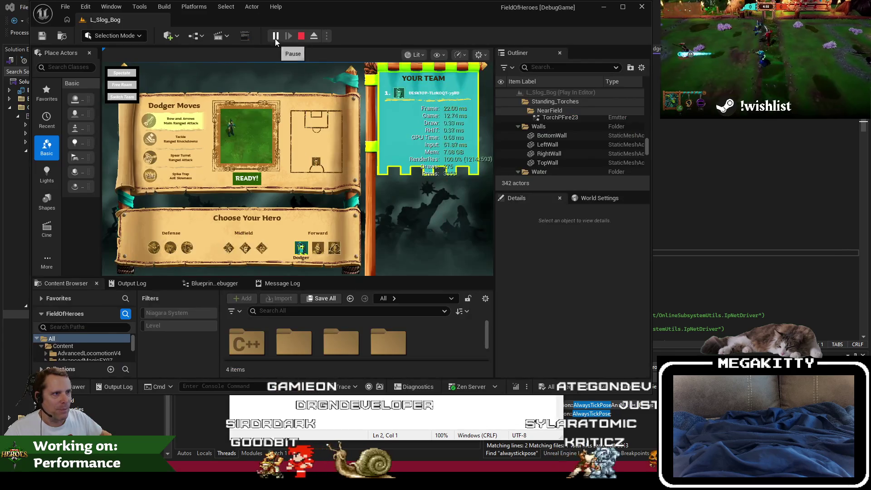
left_click(300, 38)
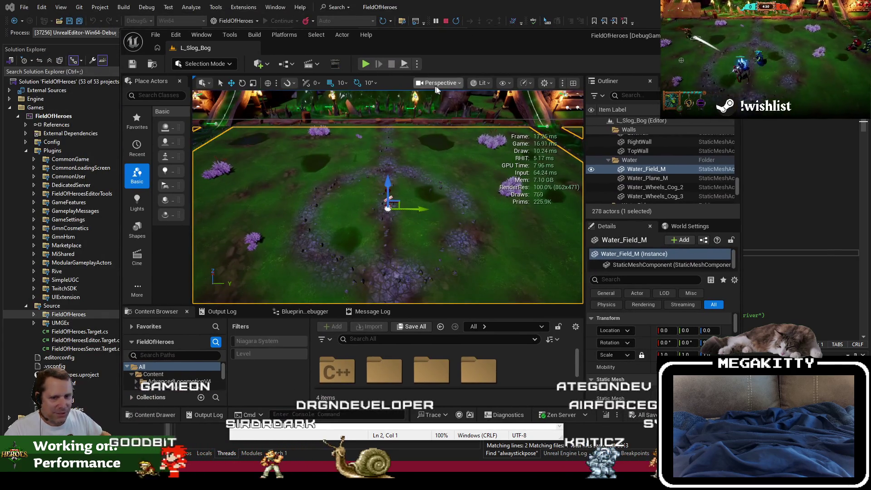
mouse_move(110, 481)
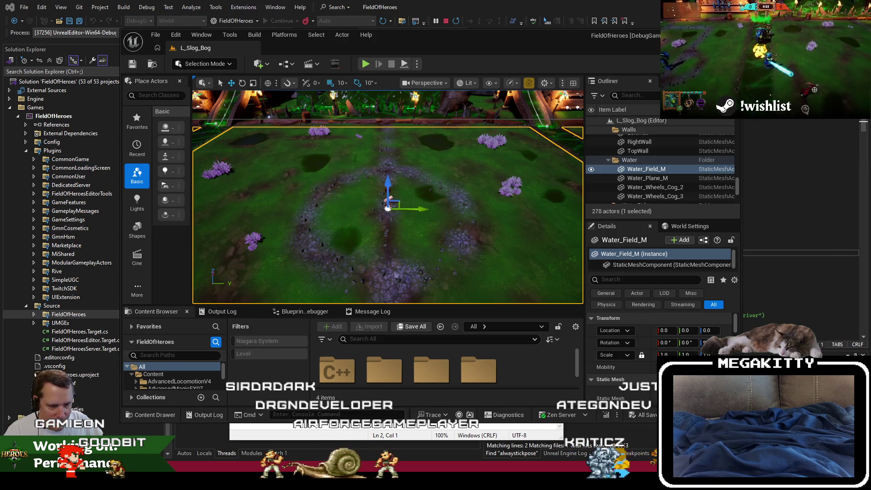
- Review the final UnrealPak-to-CSV lines of generate_packaged_asset_sizes.ps1 in Notepad
mouse_move(227, 411)
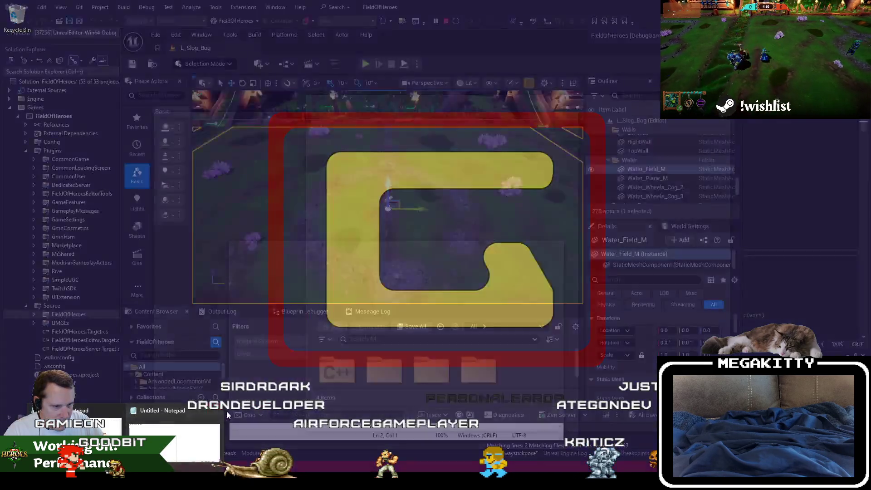
key("alt+Tab")
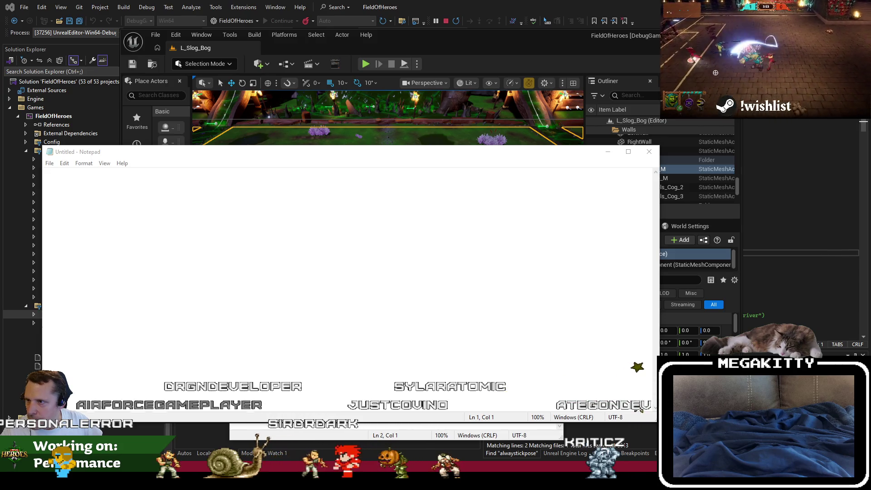
left_click_drag(256, 155, 309, 91)
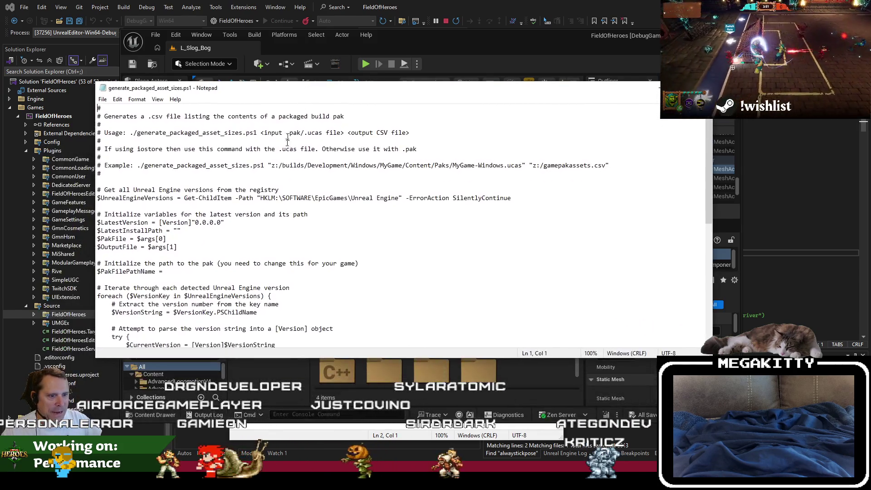
scroll(275, 189, "down", 6)
scroll(275, 190, "up", 6)
key("ctrl+End")
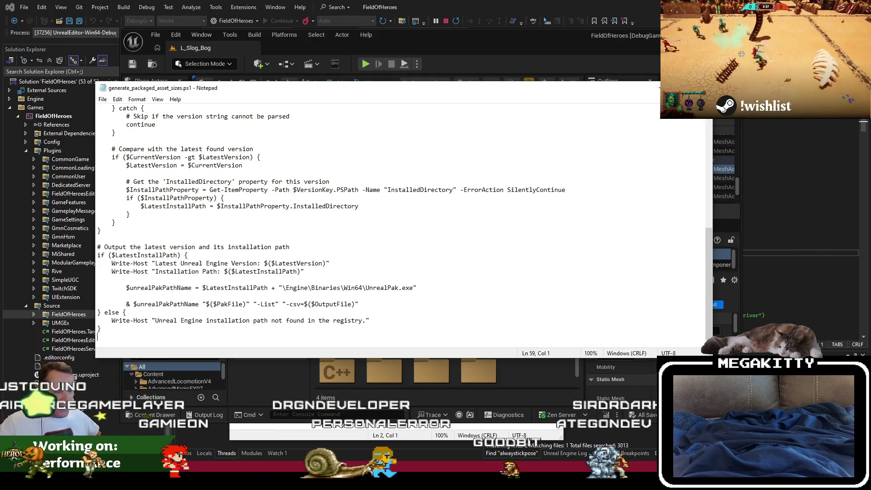
key("Up")
key("Up")
key("Up")
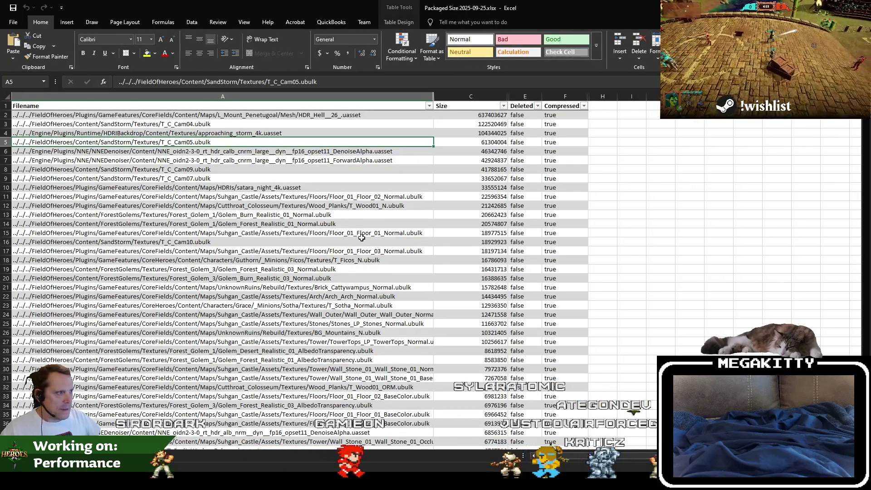
- Inspect the top packaged file paths: HDR_Hell__26_, NNE denoiser, T_C_Cam04 and approaching_storm_4k
left_click(222, 114)
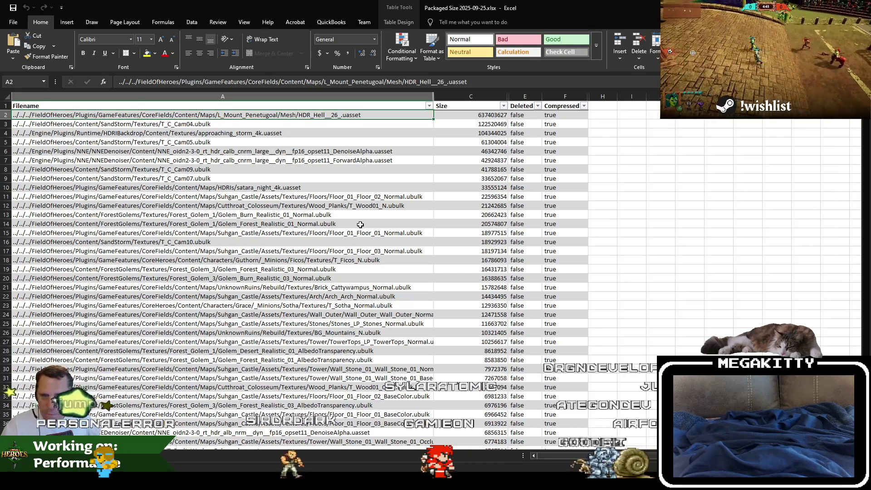
left_click(262, 151)
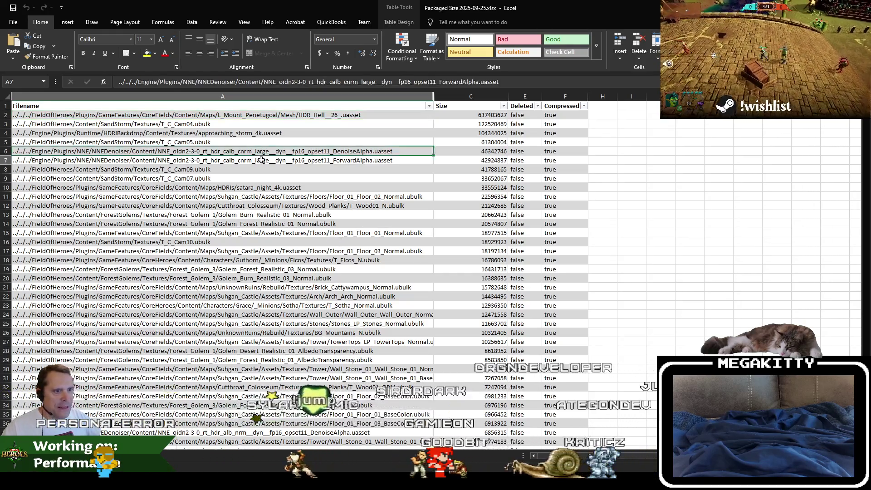
left_click(238, 133)
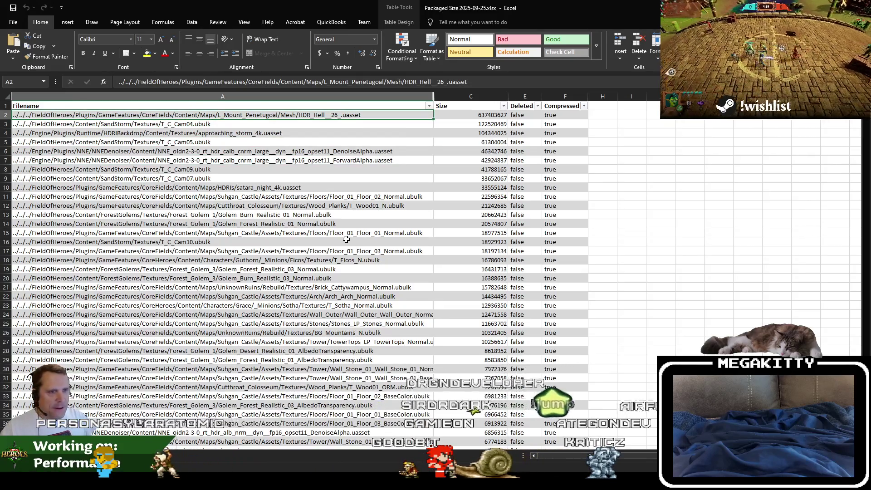
key("Up")
key("Up")
key("Down")
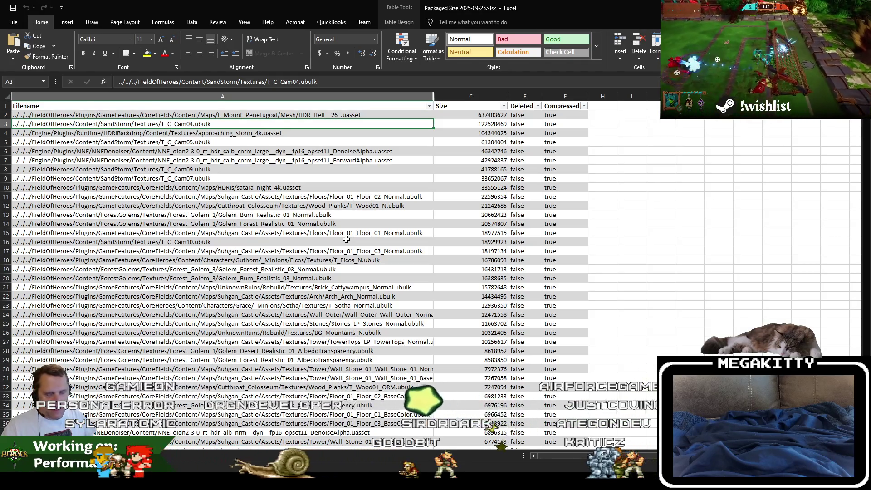
- Copy the HDR_Hell__26_ asset name from cell A2 and return to a maximized Unreal Editor
key("alt+Tab")
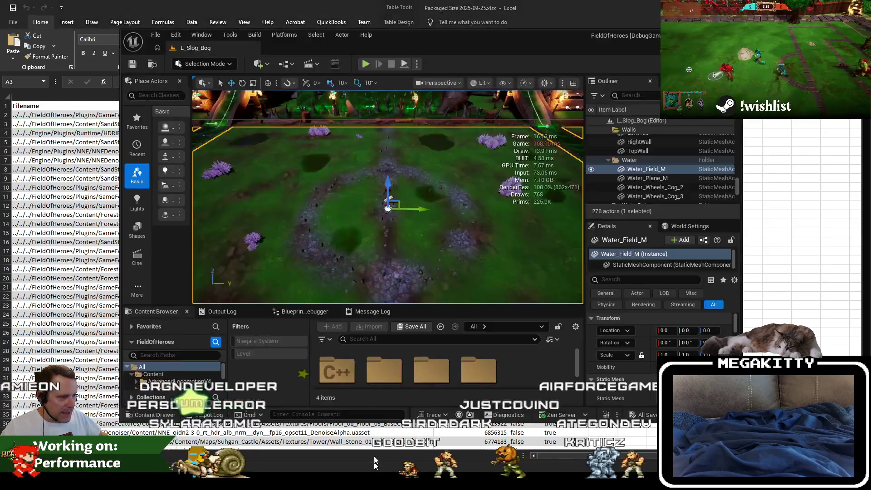
key("alt+Tab")
key("Up")
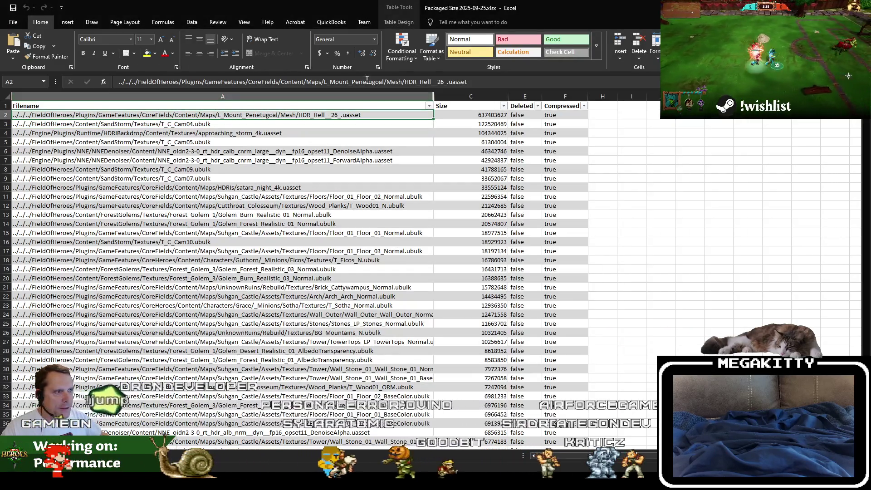
left_click(526, 80)
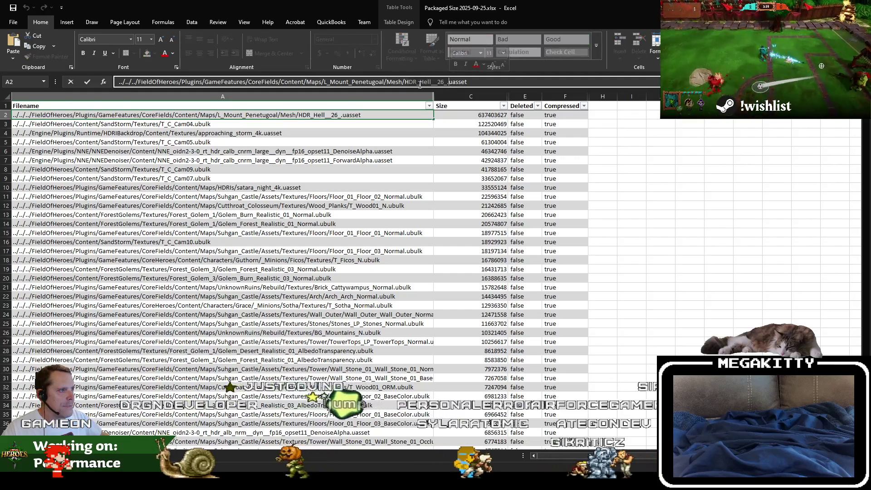
left_click(445, 84)
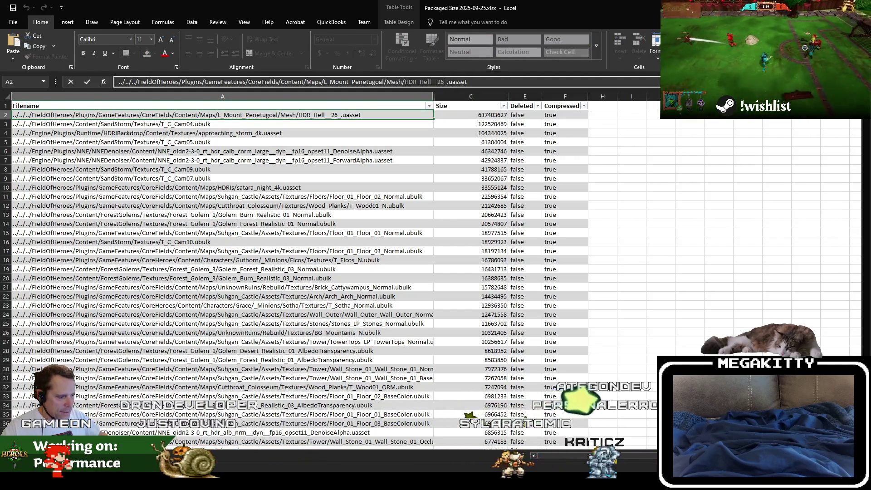
key("alt+Tab")
double_click(393, 37)
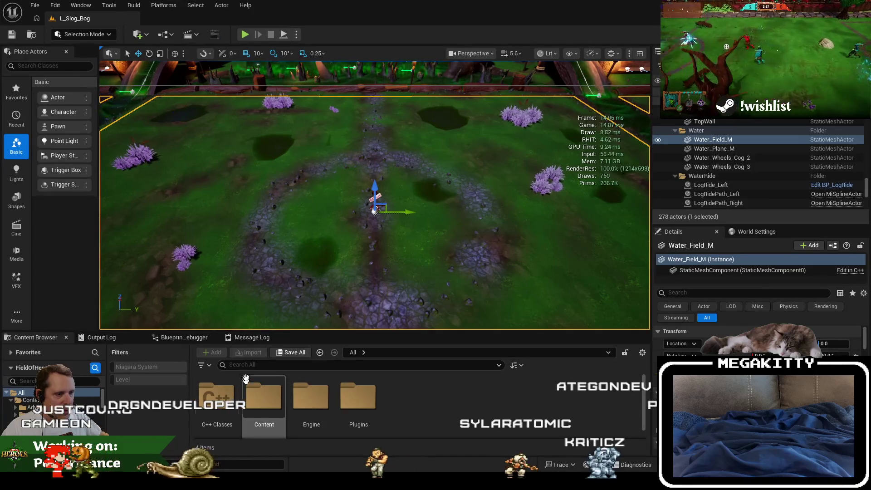
- Search HDR_Hell__26_, open it in the texture editor, then open Recent Levels from L_Slog_Bog
left_click(290, 364)
type("HDR_Hell_26")
double_click(216, 399)
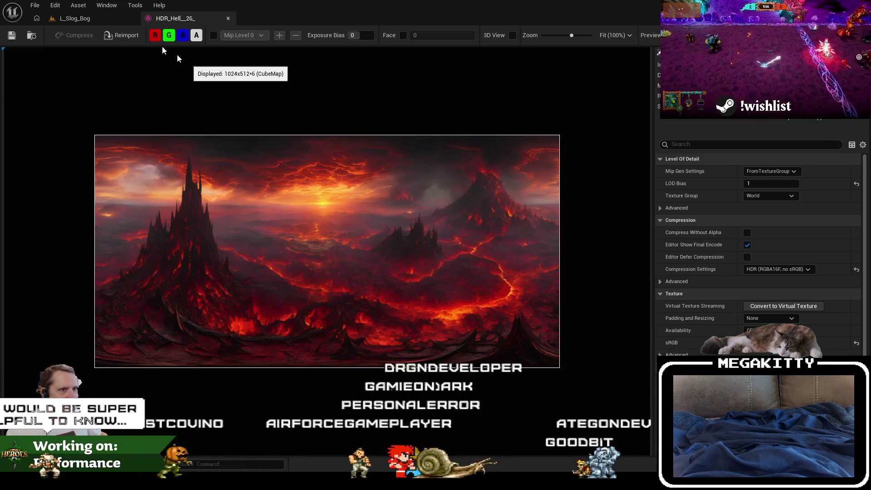
left_click(77, 19)
left_click(35, 5)
- Open L_Mount_Penetugoal and look over its lava sky and golden-ball arena before returning to Excel
mouse_move(131, 69)
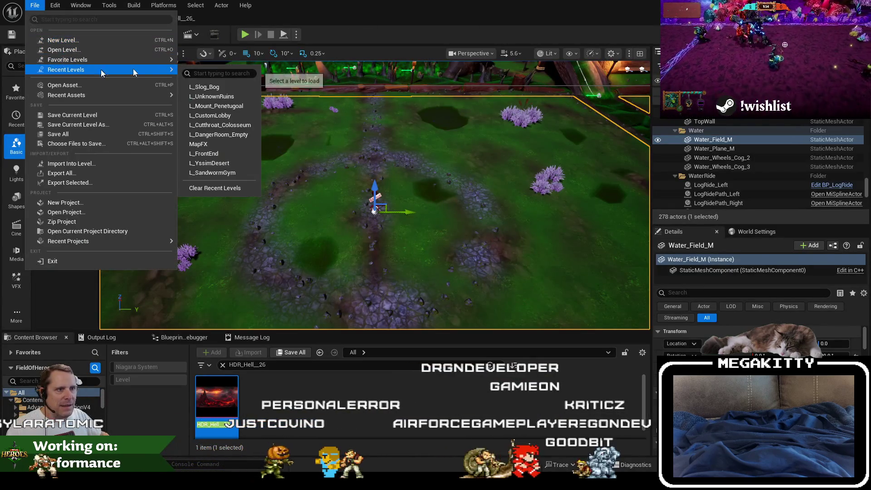
left_click(249, 107)
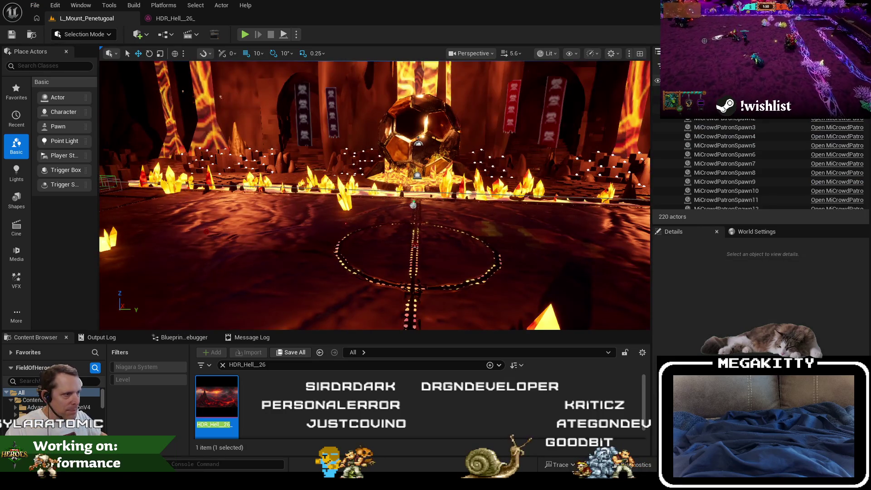
left_click_drag(413, 204, 413, 114)
mouse_move(410, 281)
left_mouse_down()
mouse_move(410, 318)
mouse_move(409, 281)
left_mouse_up()
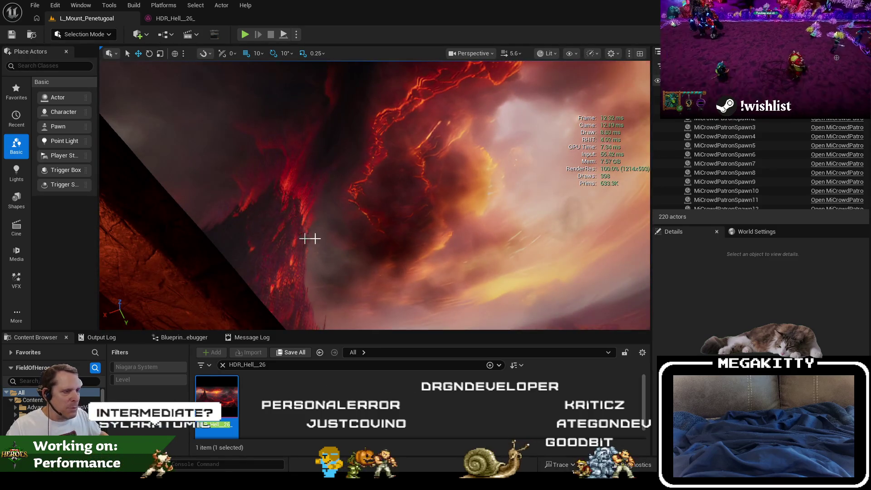
mouse_move(515, 238)
left_mouse_down()
mouse_move(514, 292)
mouse_move(521, 236)
mouse_move(544, 229)
left_mouse_up()
key("alt+Tab")
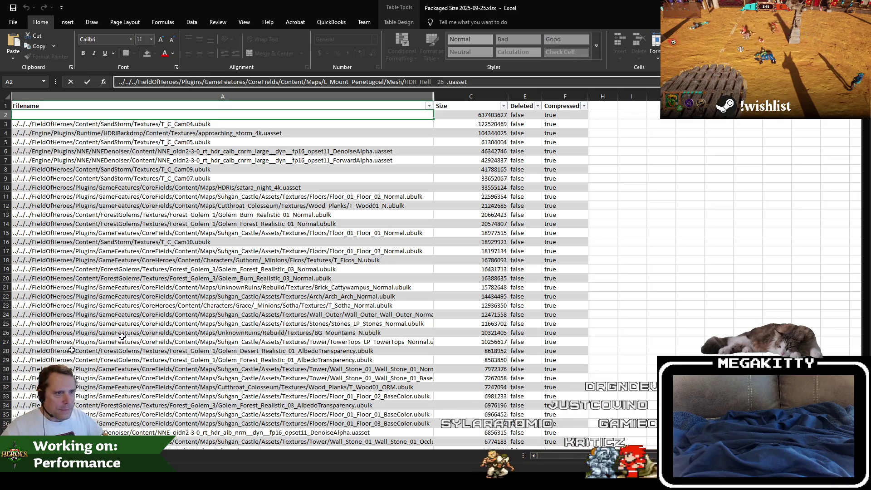
- Leave Excel's cell edit, confirm HDR_Hell__26_ has LOD Bias 1, and return to L_Mount_Penetugoal
left_click(277, 233)
left_click(234, 118)
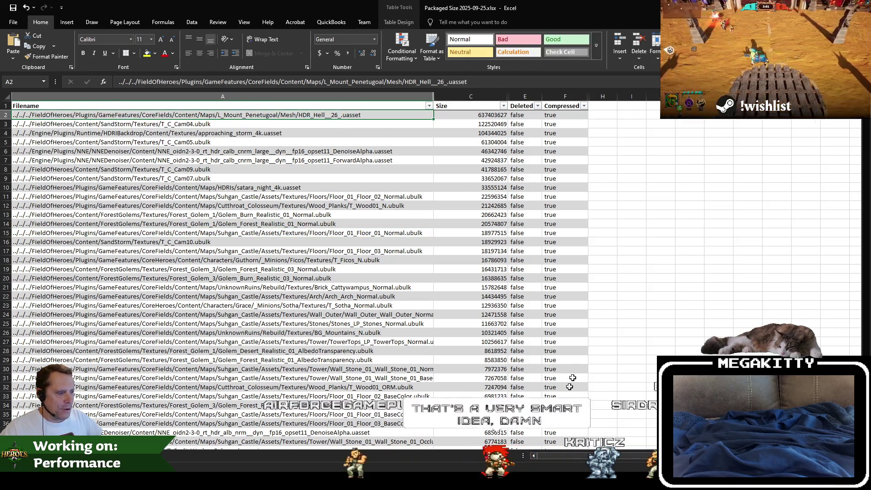
left_click(374, 461)
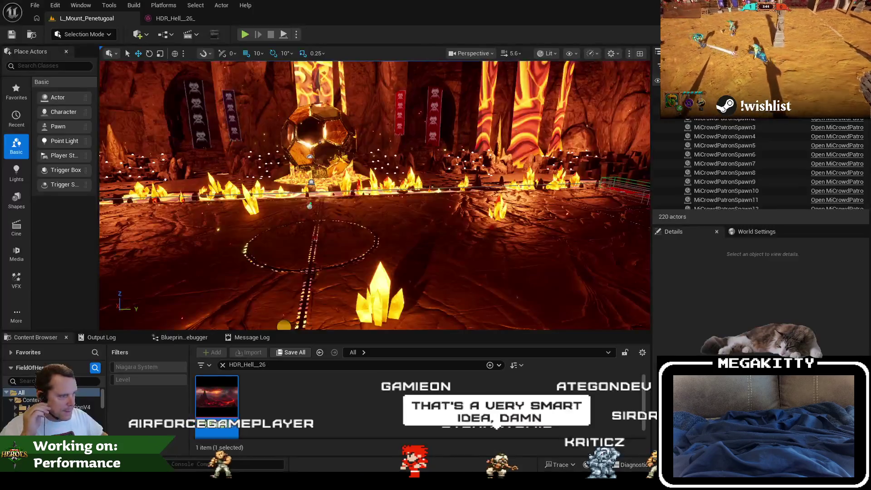
left_click(179, 18)
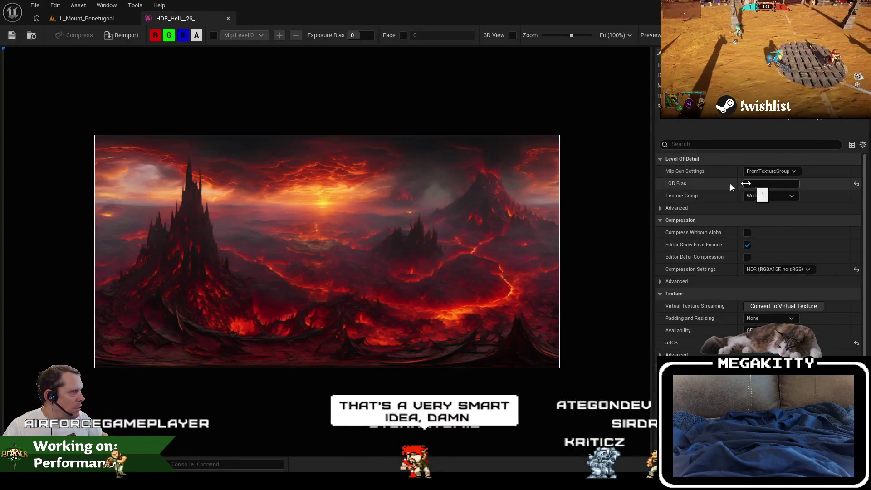
left_click(762, 183)
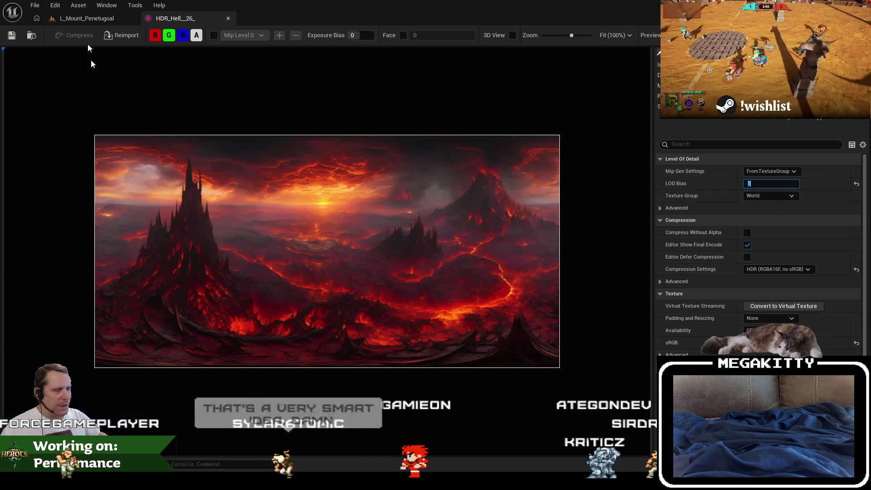
left_click(83, 19)
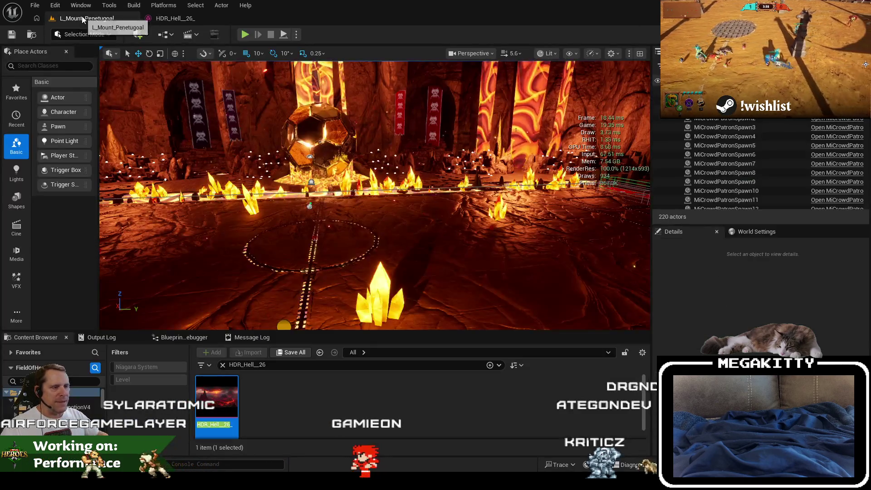
- Fly the camera to frame the lava floor's dotted circle and clear the HDR_Hell26 asset search
key("w")
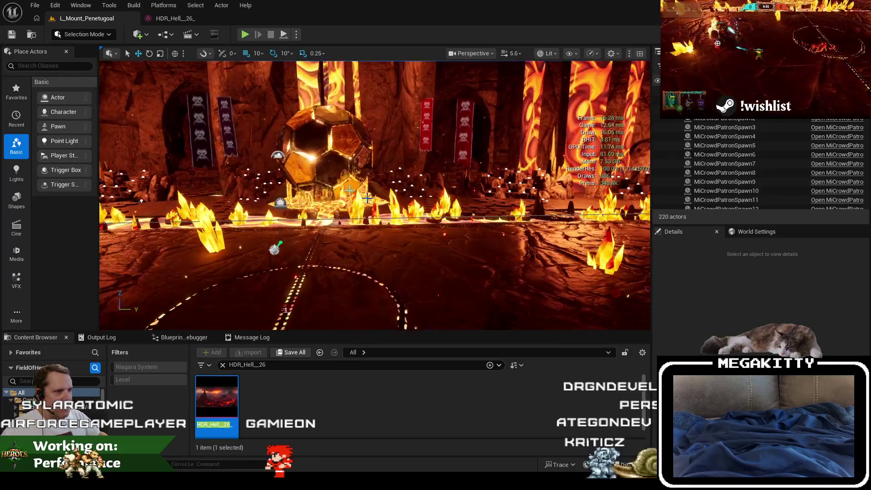
key("w")
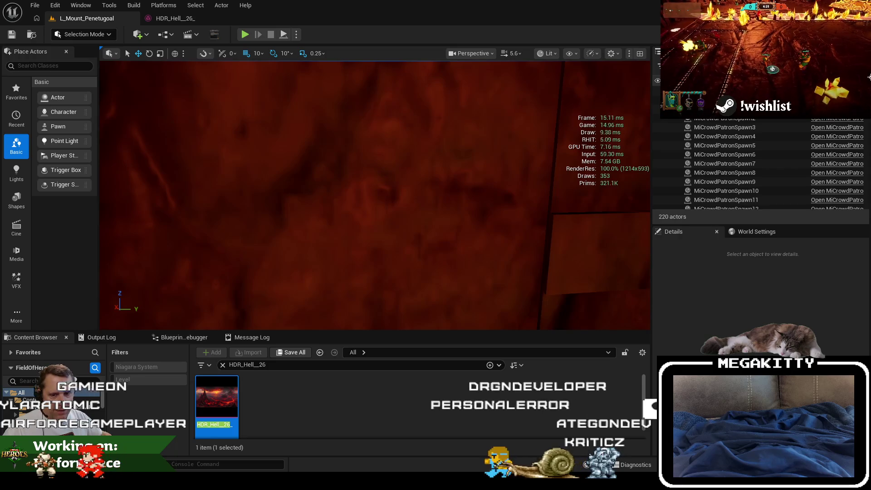
key("d")
key("s")
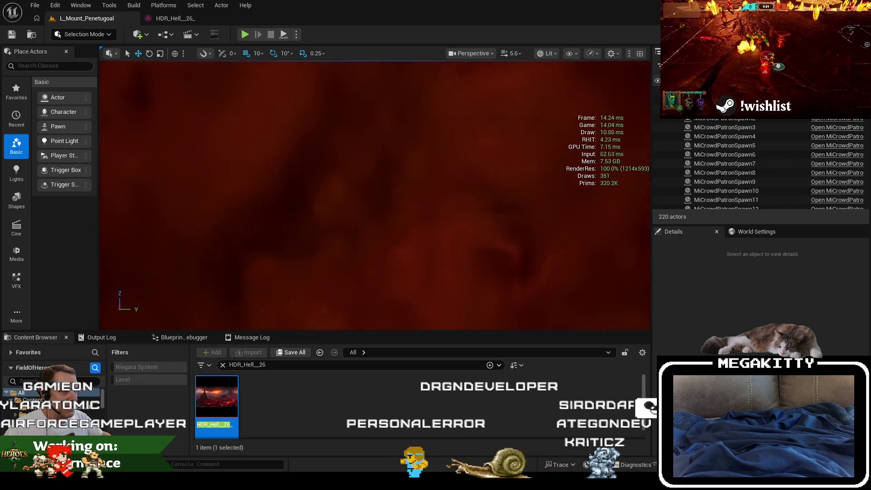
key("w")
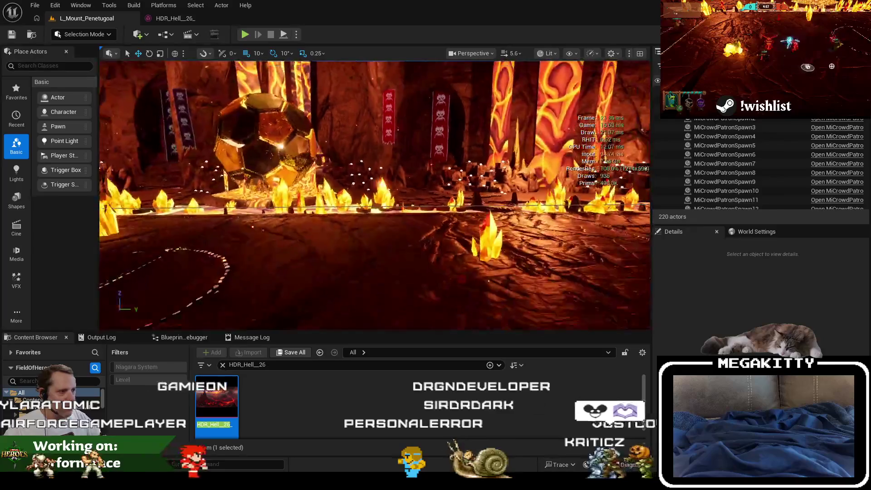
key("d")
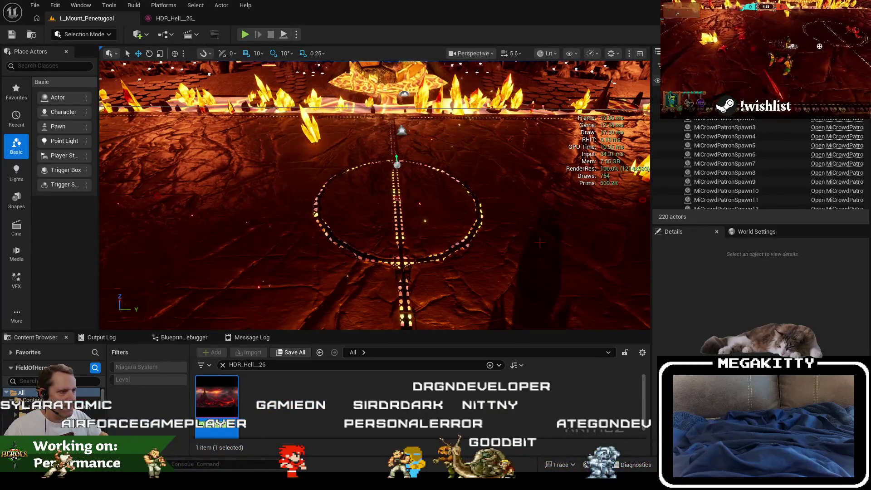
key("w")
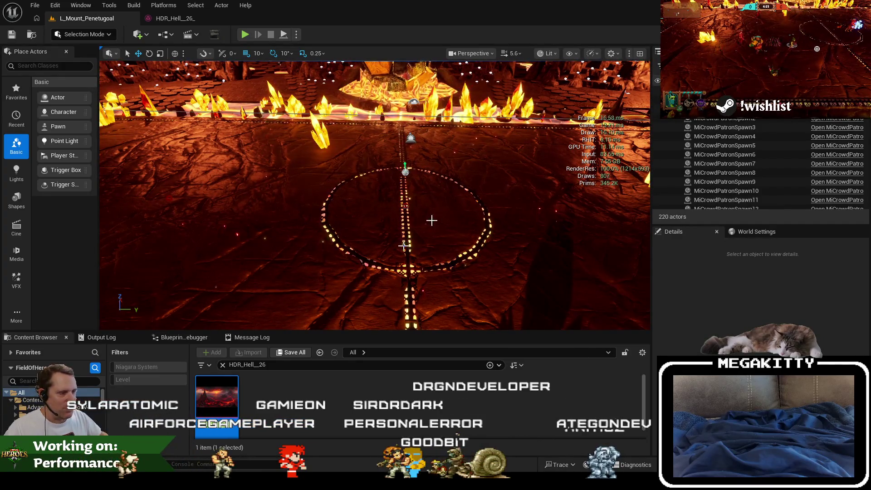
left_click_drag(244, 199, 525, 186)
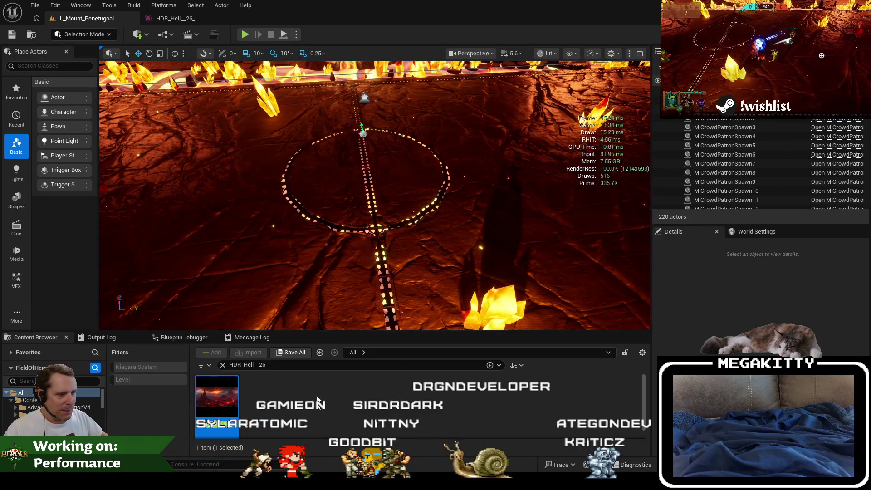
left_click(222, 364)
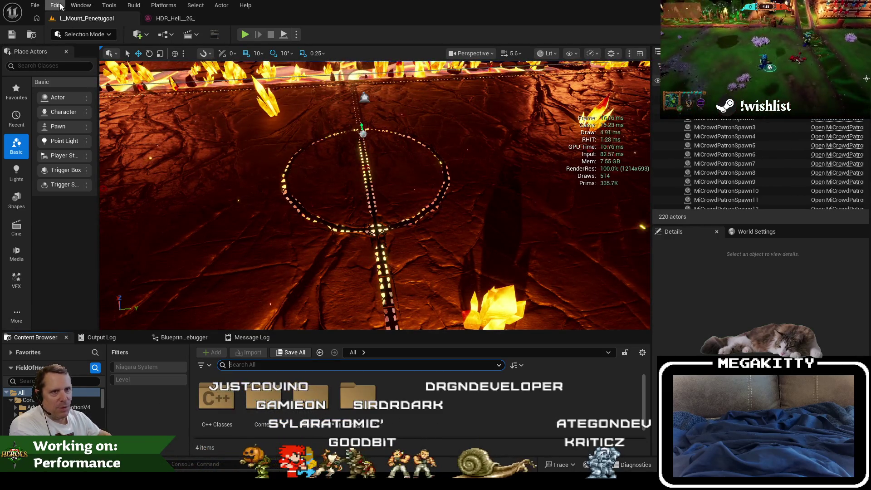
- Open Project Settings, browse Packaging, and filter to 'editor content' to show Exclude editor content when cooking
left_click(59, 6)
left_click(116, 144)
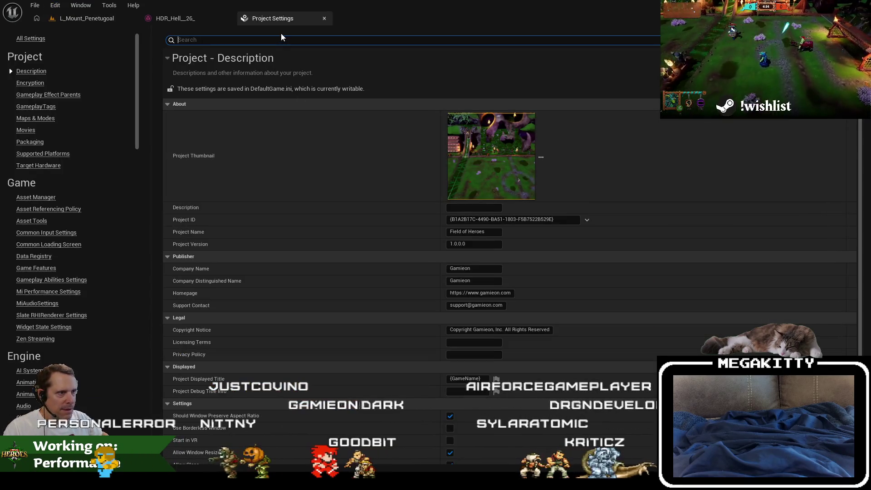
type("content")
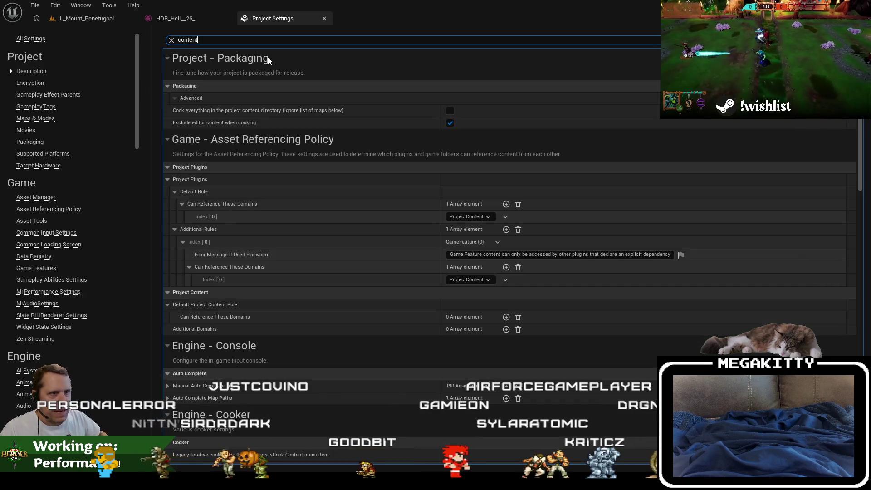
left_click(26, 143)
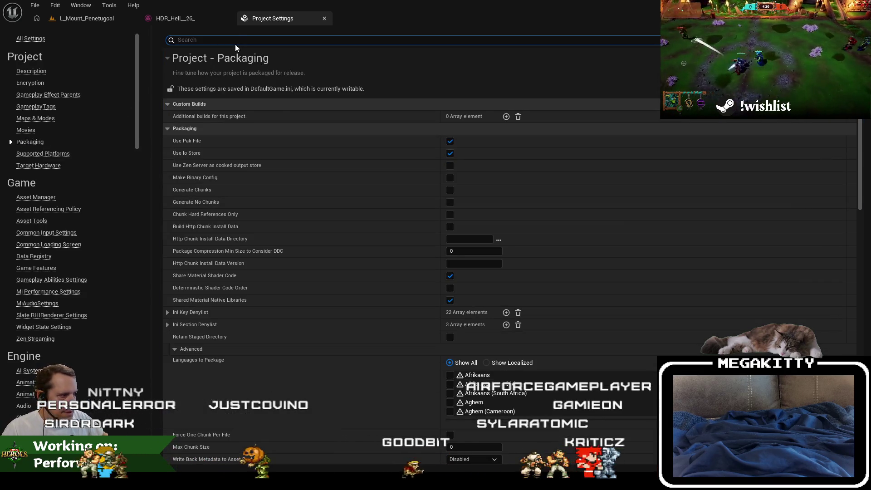
scroll(236, 281, "down", 3)
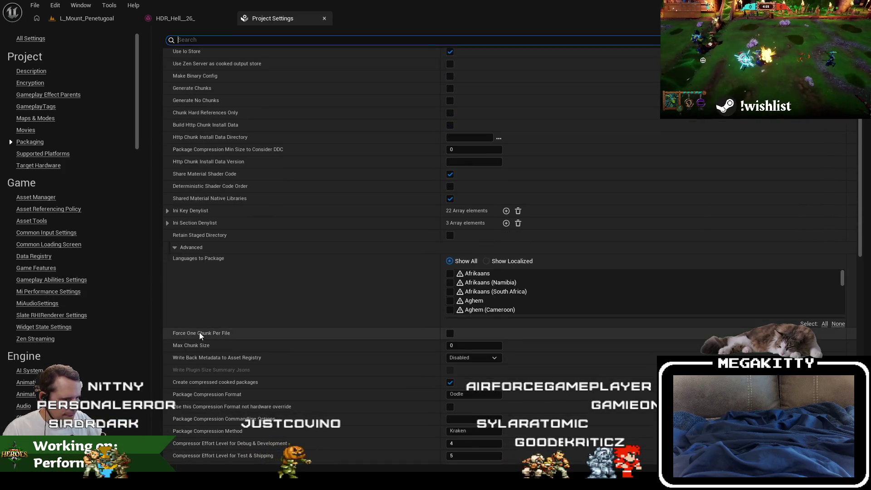
scroll(200, 333, "down", 8)
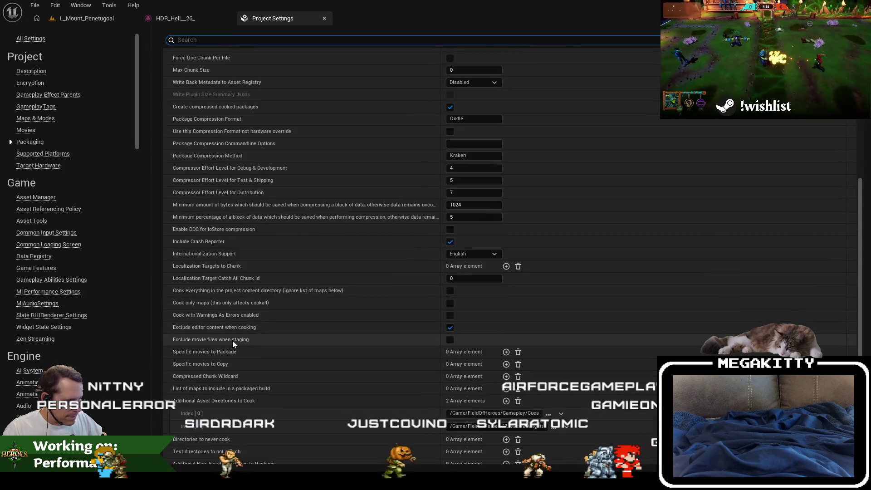
type("edit")
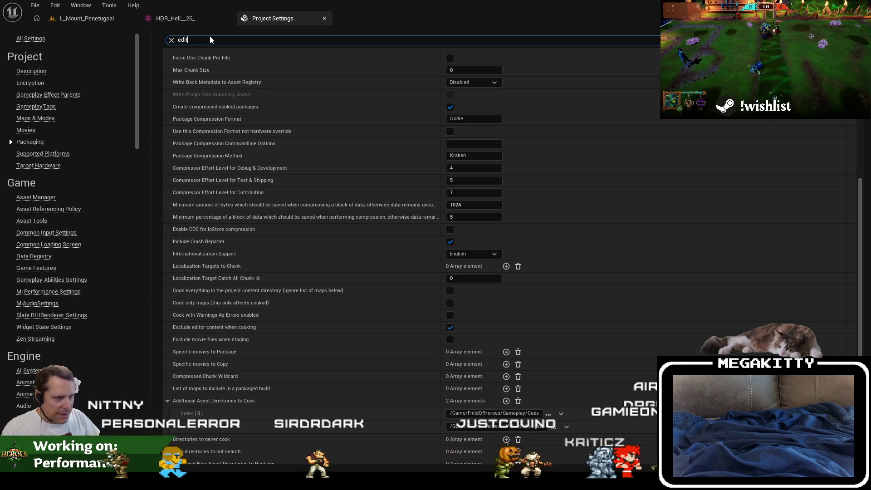
type("or content")
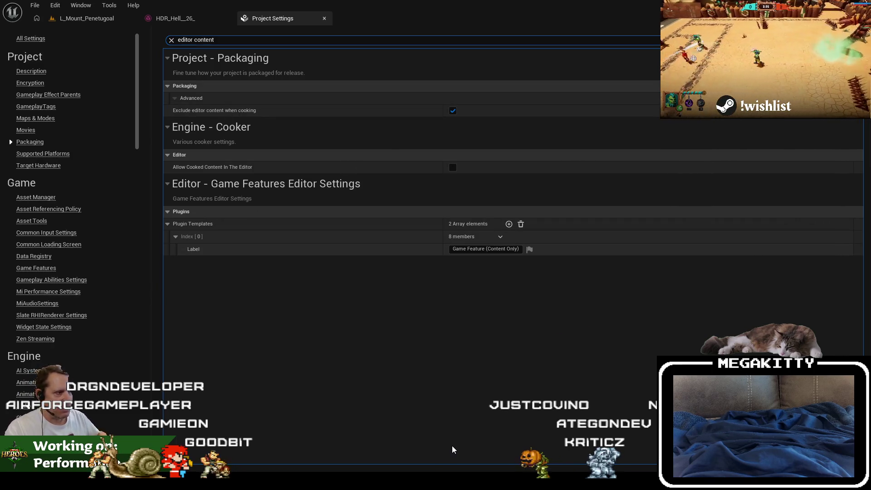
- Close Project Settings and the HDR_Hell__26_ texture tab, leaving only L_Mount_Penetugoal open
left_click(324, 19)
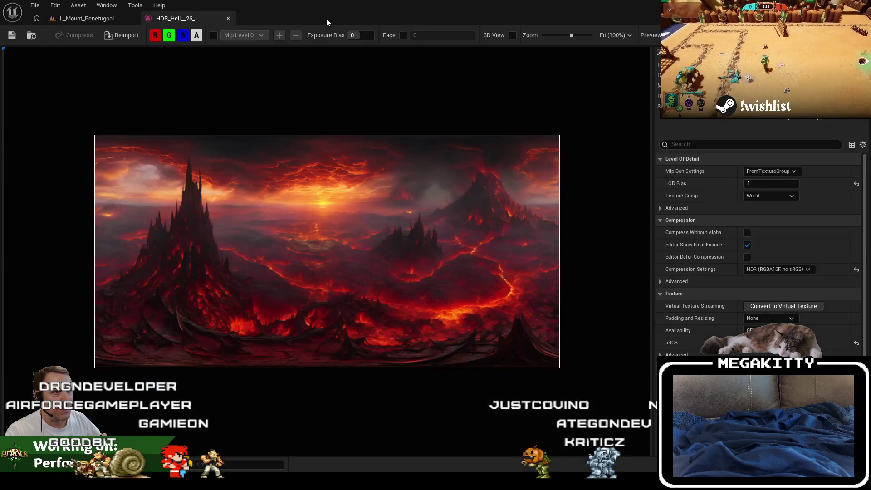
left_click(770, 183)
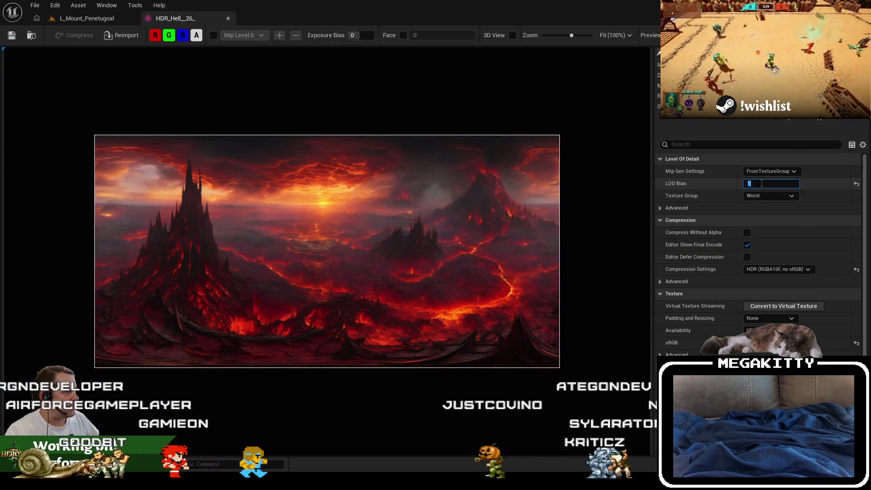
left_click(228, 18)
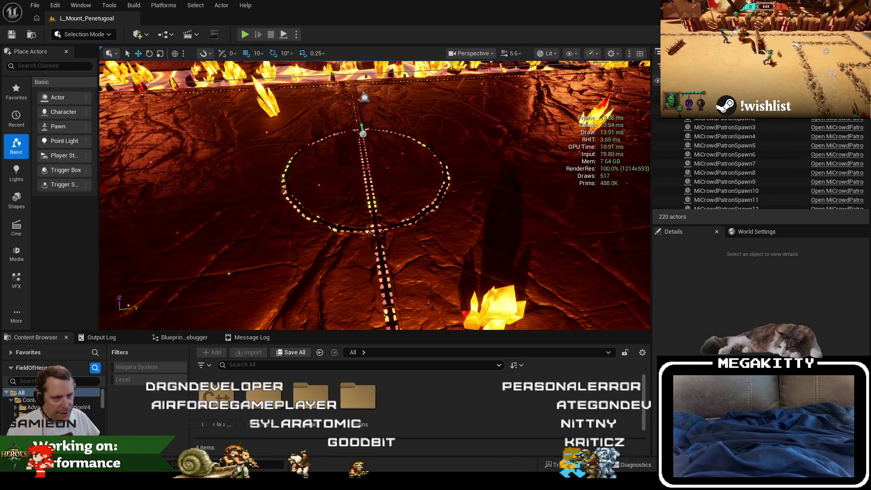
- Review the largest packaged file paths in Excel, rows 6 to 19 including the Forest_Golem textures
key("alt+Tab")
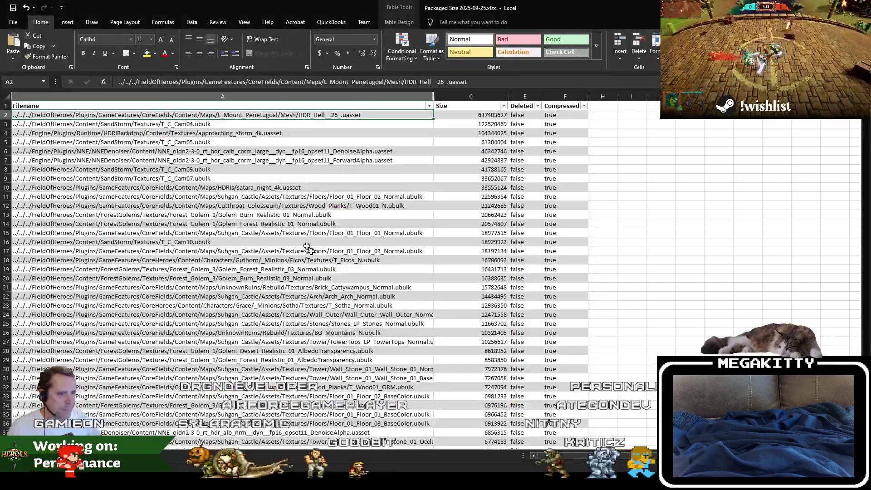
left_click_drag(320, 250, 320, 143)
left_click(317, 269)
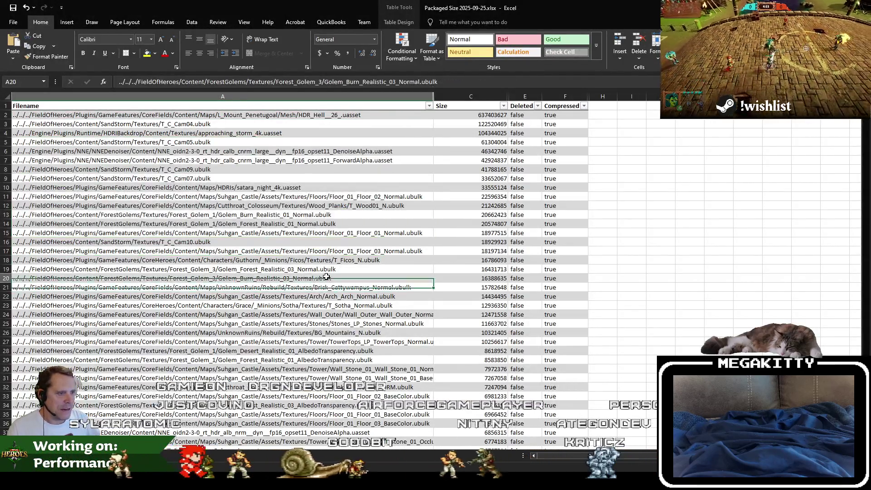
key("Up")
key("Up")
key("Up")
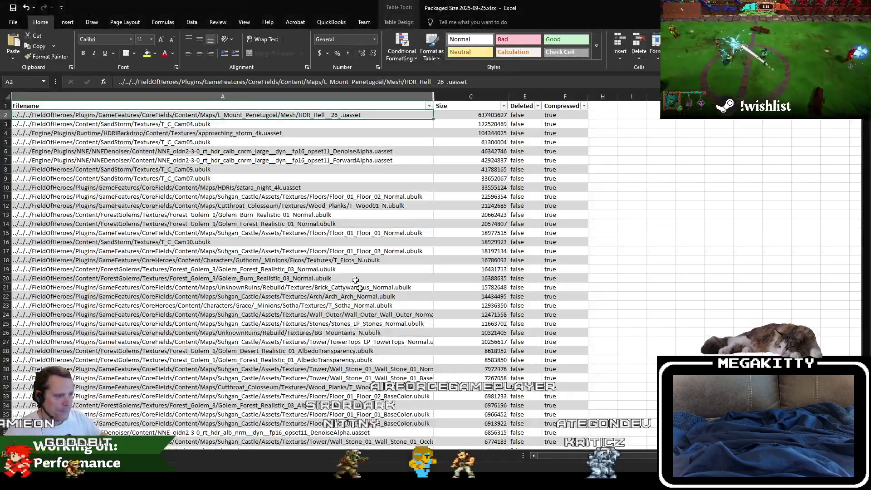
left_click(370, 268)
key("Down")
key("Down")
key("Down")
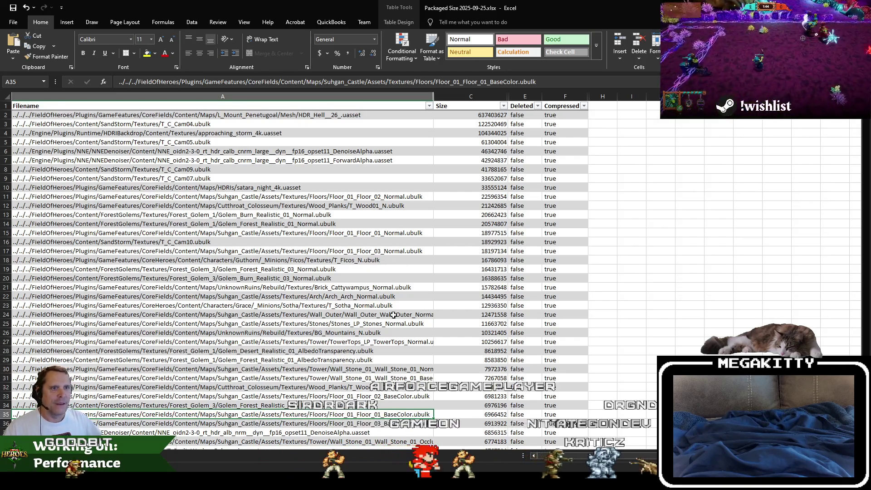
scroll(230, 232, "down", 6)
scroll(232, 226, "up", 6)
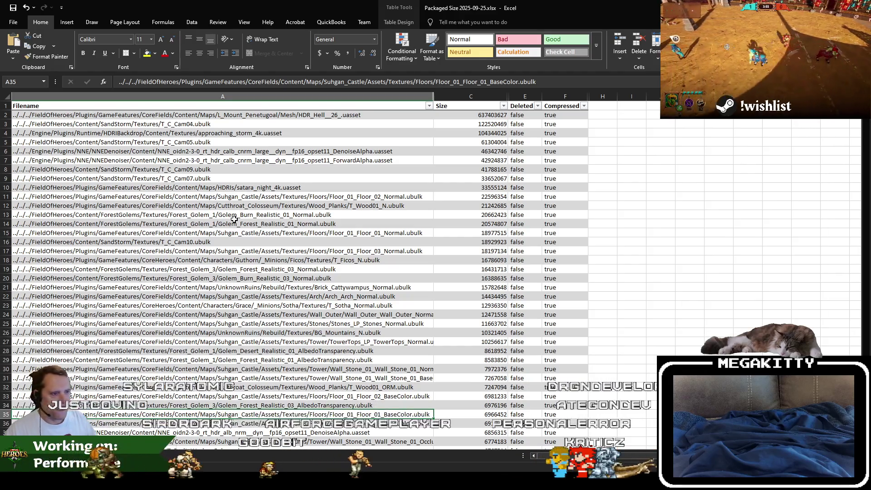
- Continue down the size list past Bonfire_Normal and Gate_Gate_Normal to rows 83-116, around 4 MB
scroll(343, 309, "down", 13)
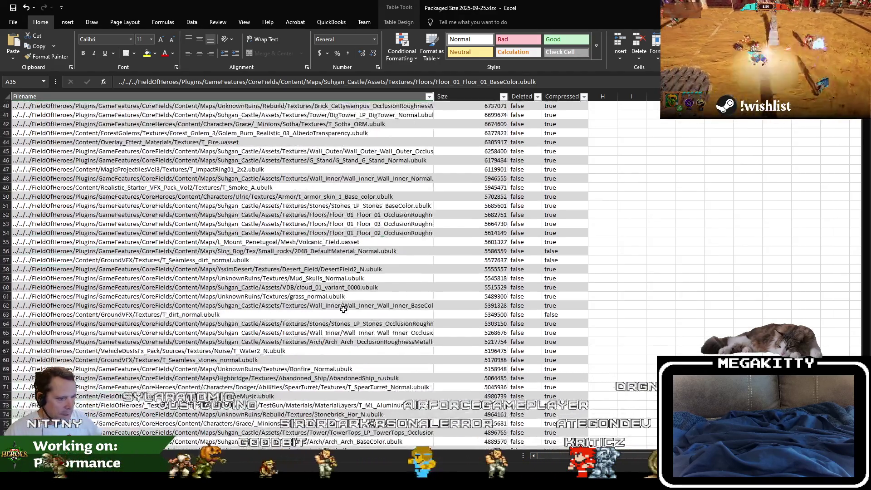
left_click(413, 369)
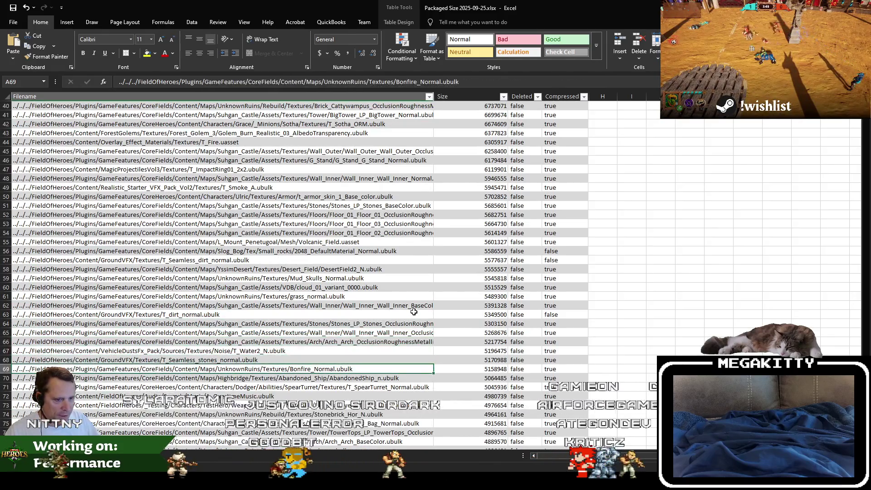
scroll(434, 312, "down", 14)
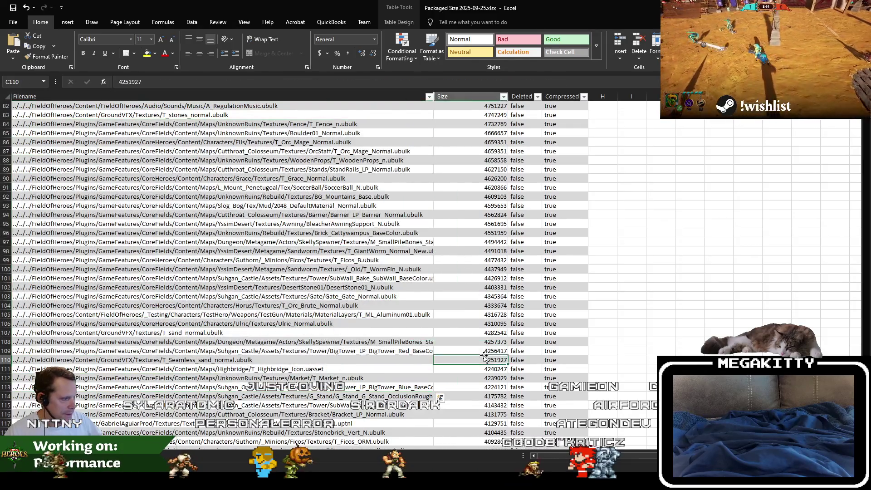
left_click(258, 320)
key("Up")
key("Up")
key("Up")
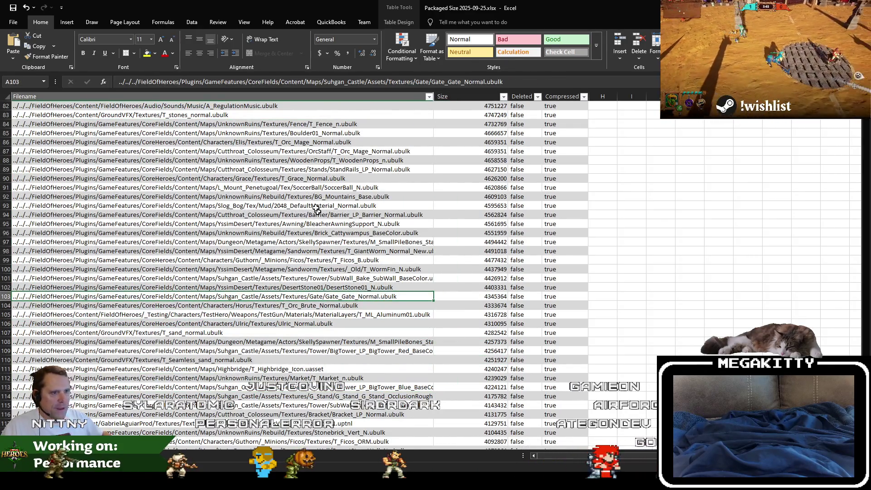
left_click_drag(254, 114, 169, 415)
left_click(257, 231)
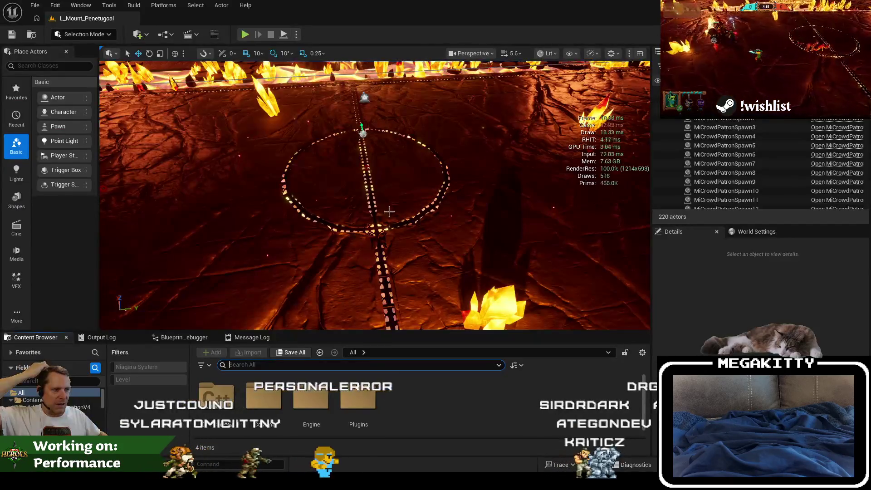
- Raise and pull back the viewport camera to frame the lava arena and its dotted centre circle
key("1")
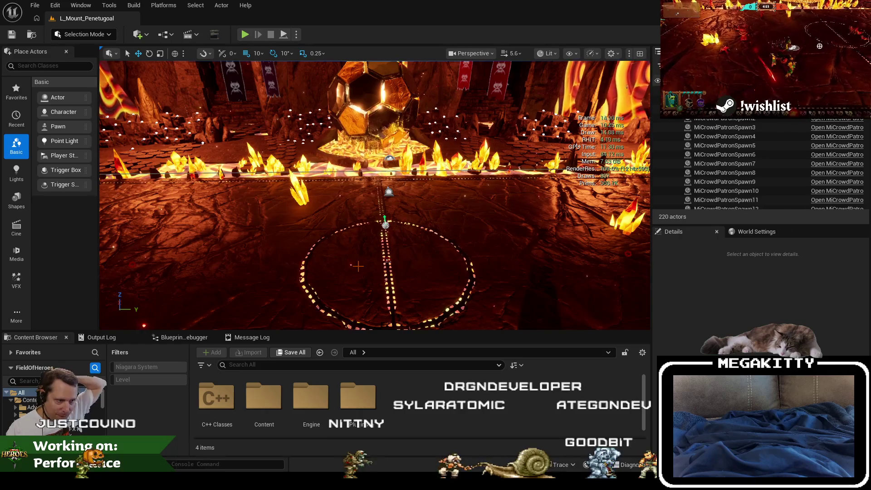
scroll(371, 307, "down", 3)
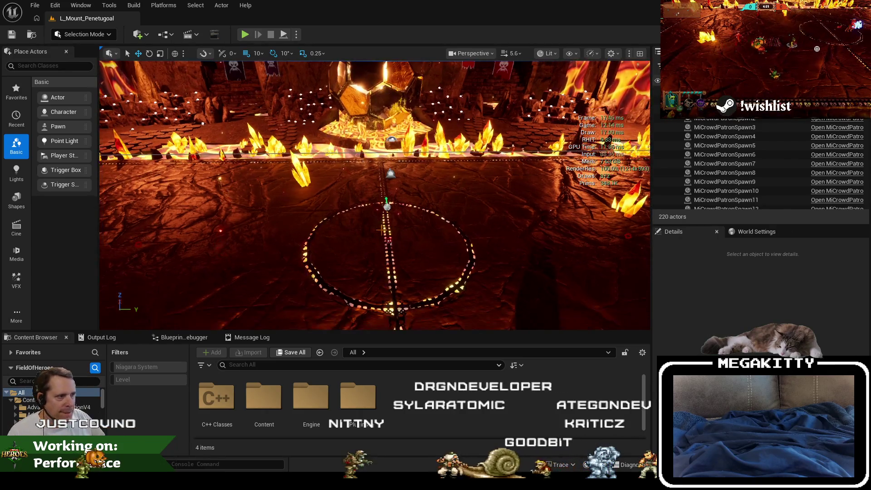
- Review generate_packaged_asset_sizes.ps1, close its window, and bring up the notes.txt performance notes
mouse_move(180, 456)
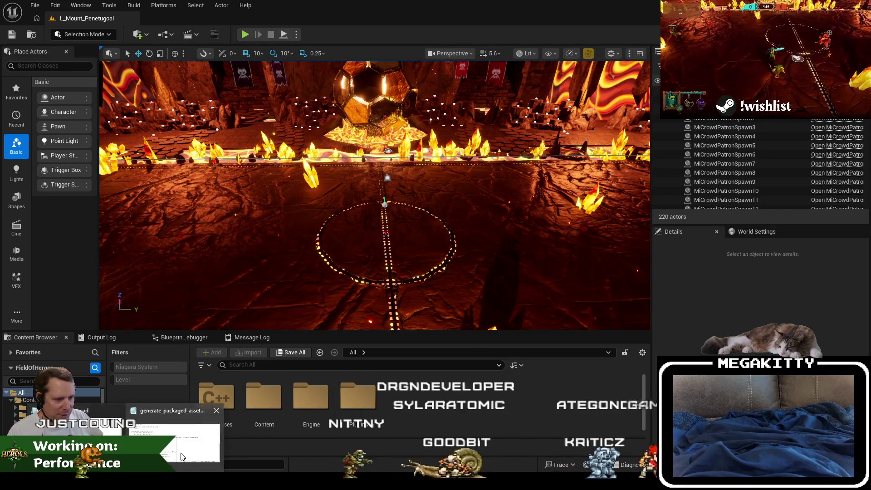
left_click(192, 434)
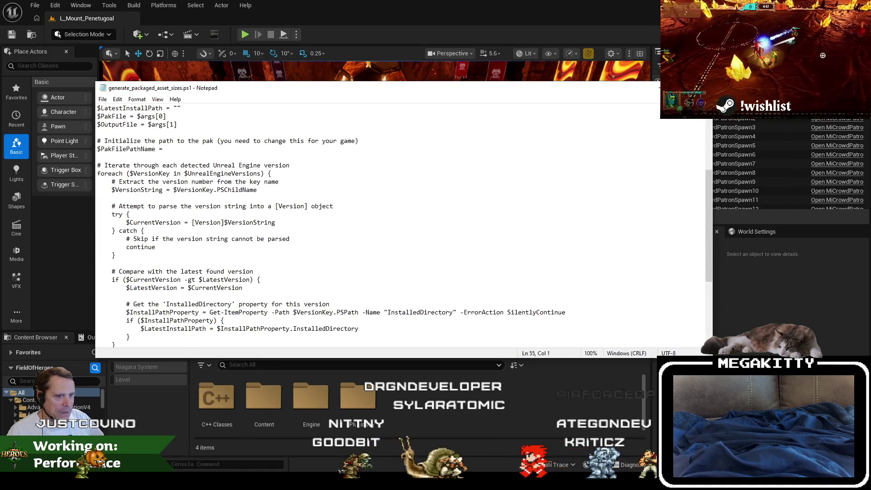
scroll(399, 227, "up", 10)
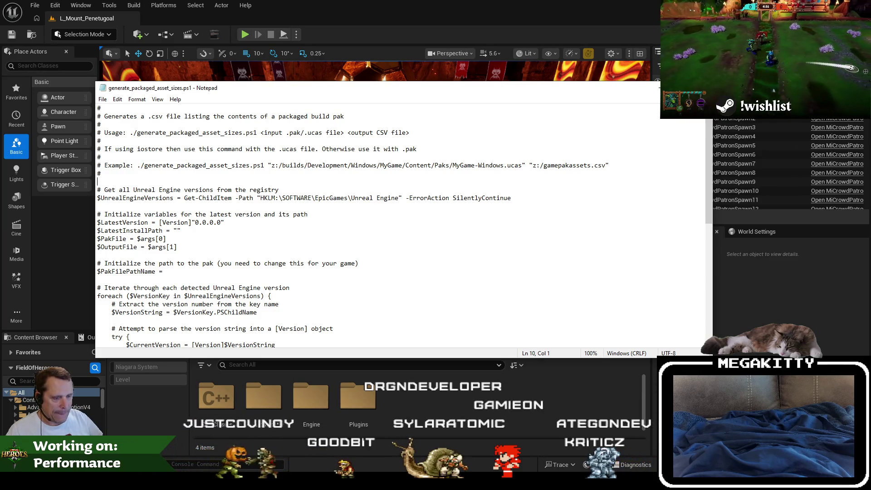
scroll(399, 227, "down", 12)
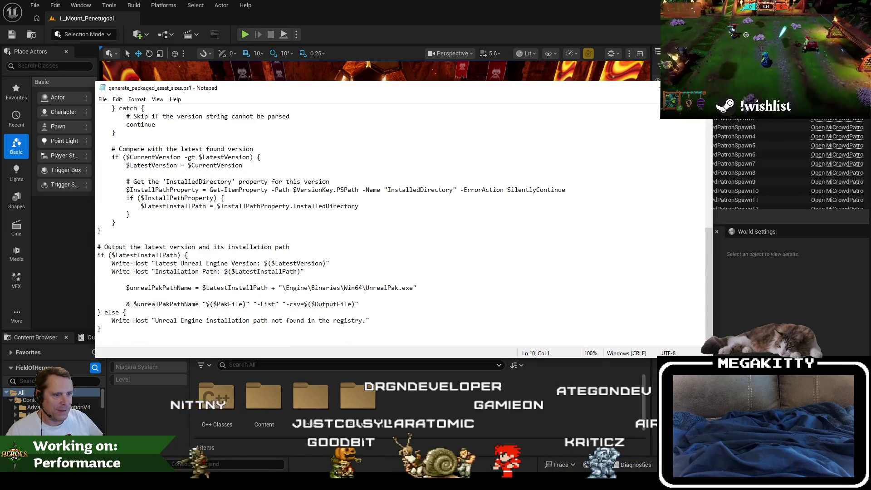
scroll(399, 227, "up", 10)
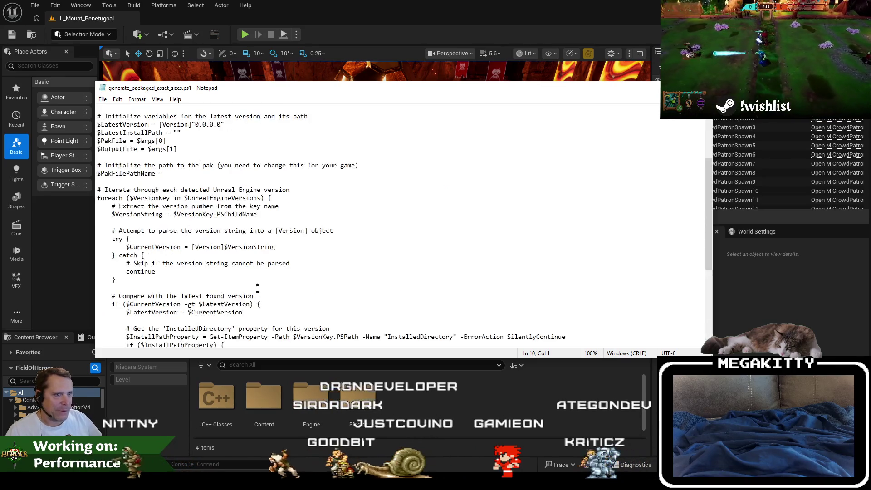
left_click_drag(97, 114, 281, 195)
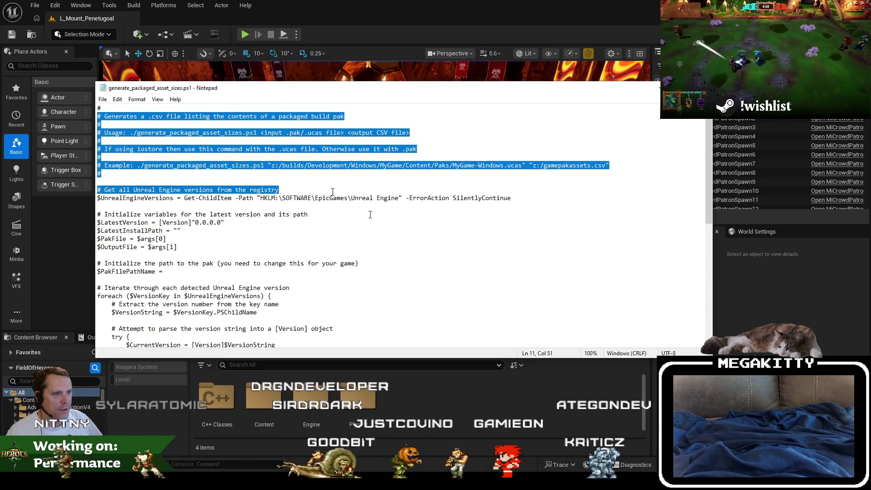
left_click(480, 292)
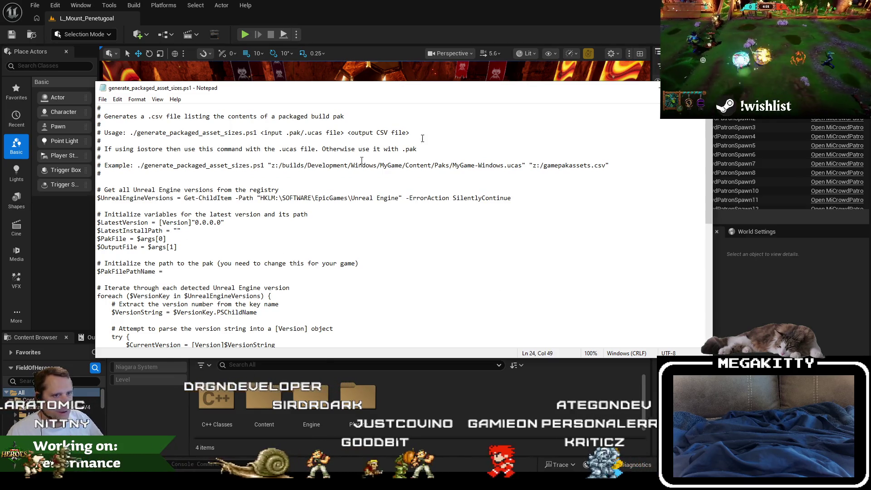
left_click(701, 87)
key("alt+Tab")
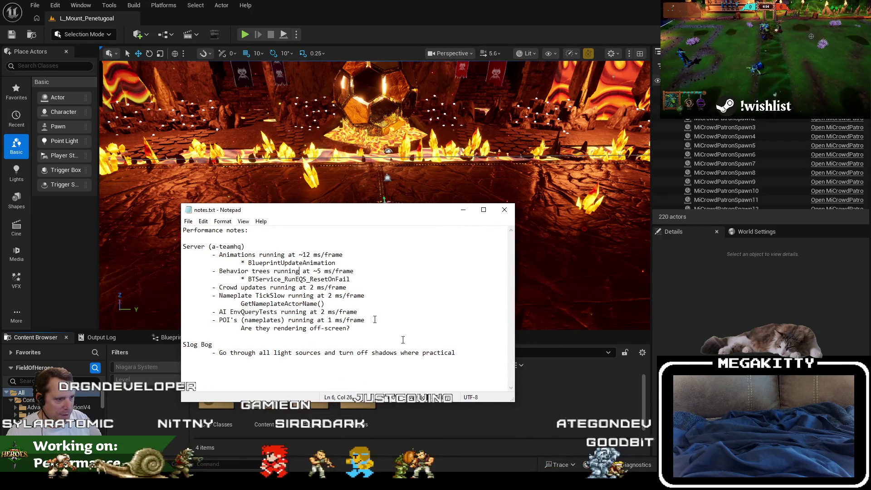
- Select and review the Server and Slog Bog performance notes in notes.txt without editing them
left_click_drag(455, 352, 183, 344)
left_click(454, 352)
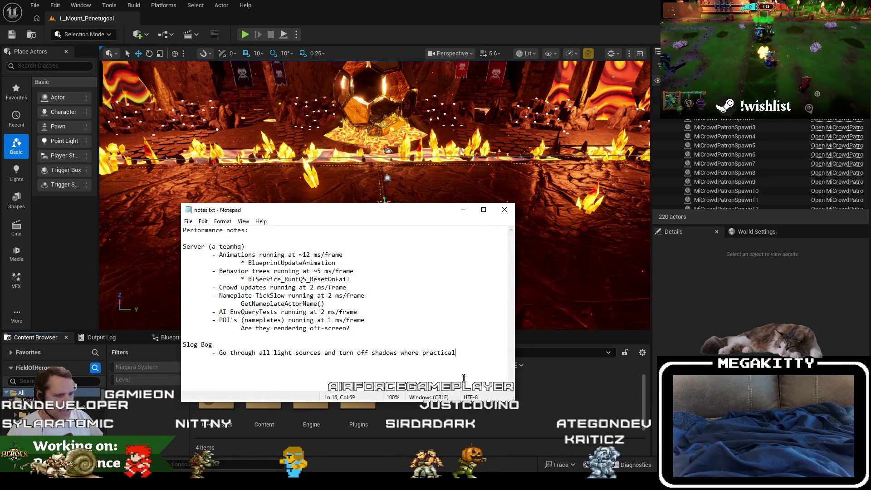
mouse_move(350, 328)
left_mouse_down()
mouse_move(240, 324)
mouse_move(159, 254)
left_mouse_up()
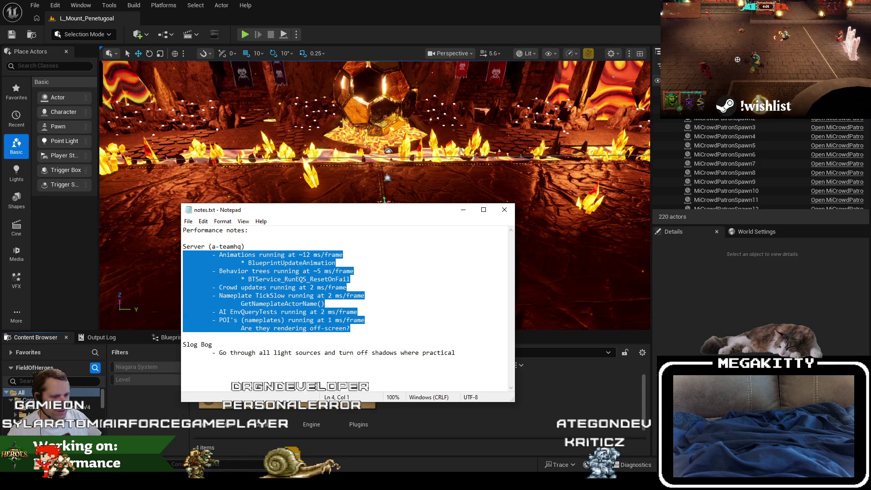
left_click(354, 352)
left_click_drag(272, 361, 542, 378)
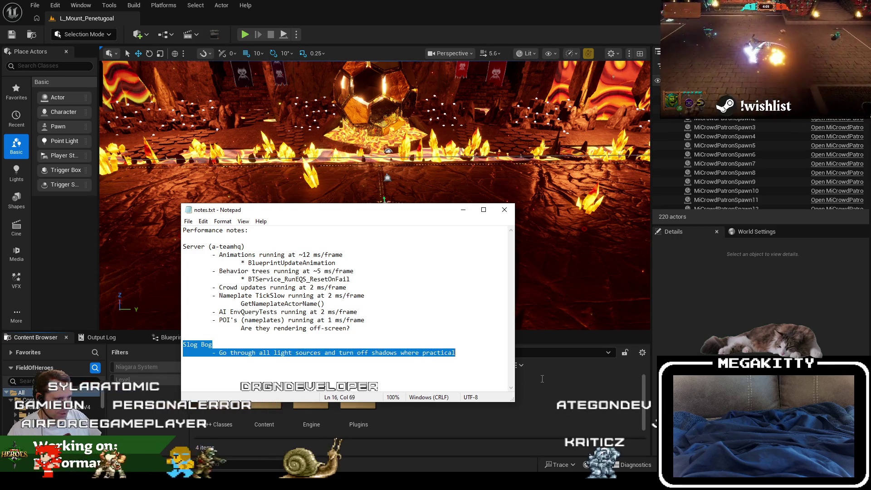
left_click_drag(455, 353, 154, 351)
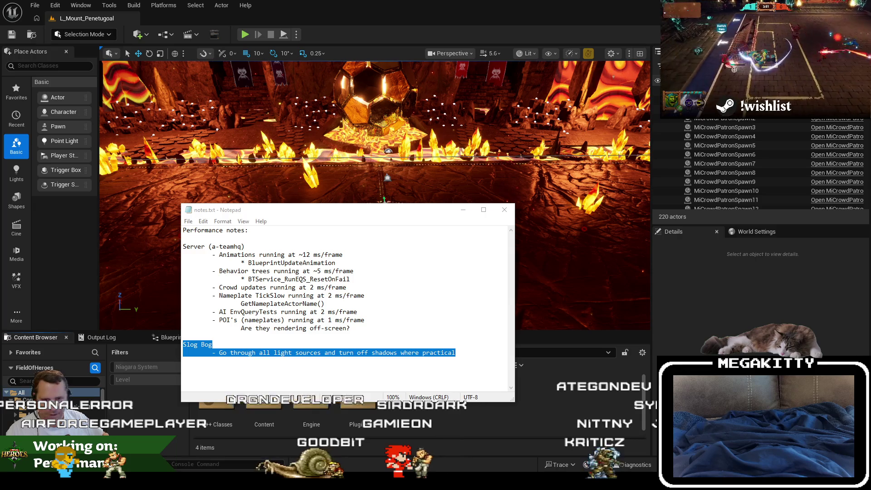
left_click(183, 336)
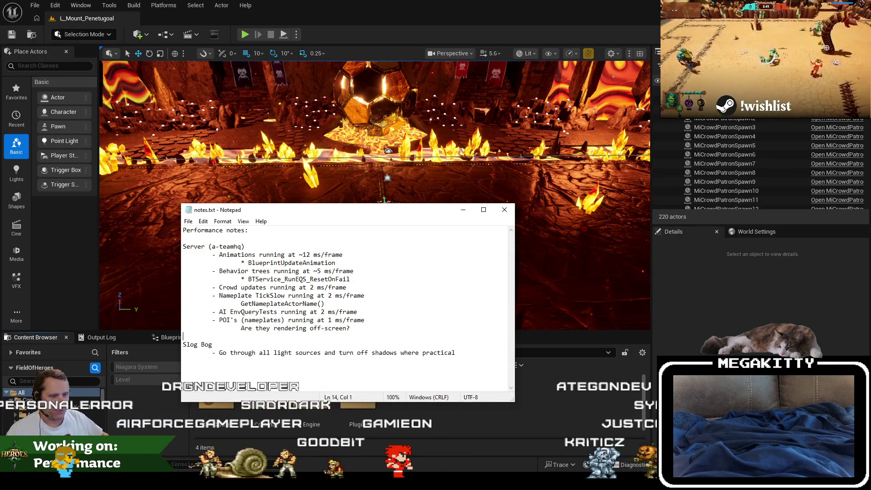
- Return to Unreal Editor, then bring the Sparkball Steam store window forward and reposition it
left_click(414, 27)
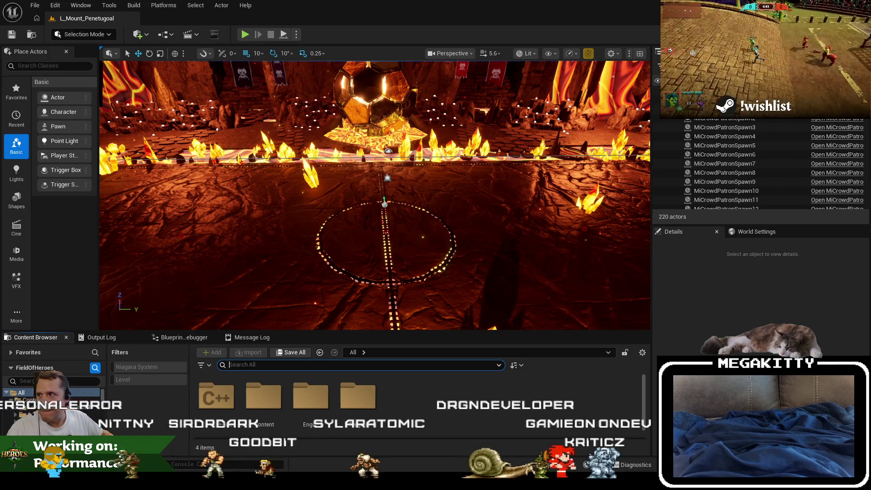
key("alt+Tab")
mouse_move(392, 61)
left_mouse_down()
mouse_move(399, 39)
mouse_move(331, 40)
left_mouse_up()
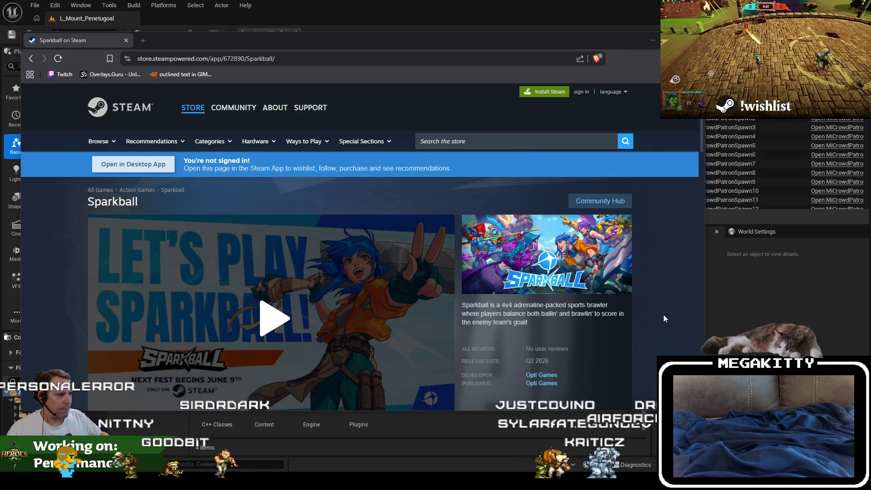
- Browse the Sparkball store page, highlight the Q2 2026 release date, and show the gameplay video
scroll(663, 316, "down", 2)
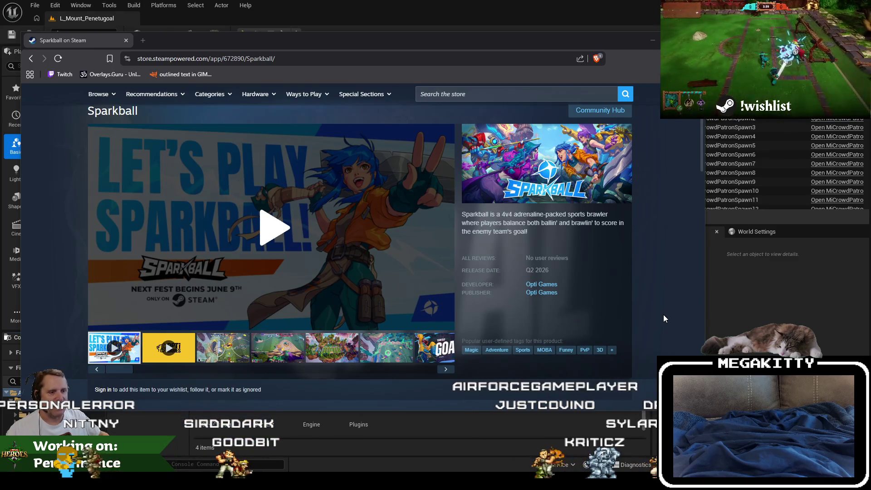
scroll(663, 315, "up", 2)
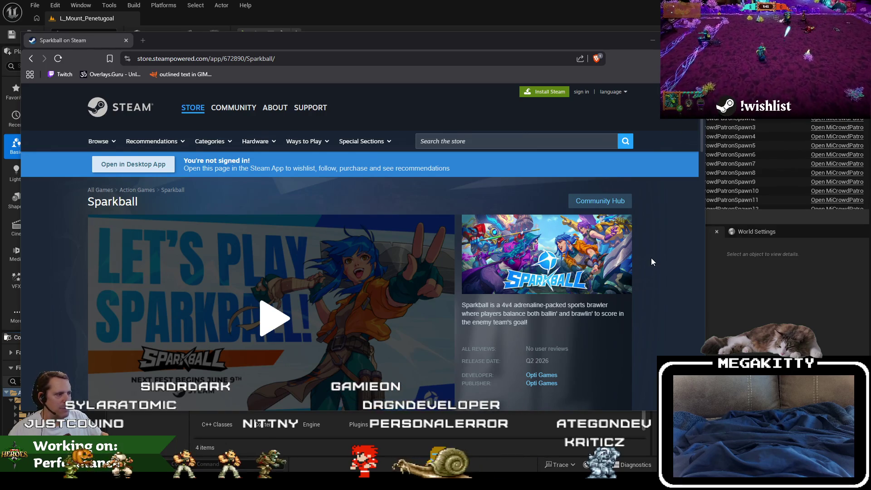
scroll(651, 262, "down", 3)
scroll(651, 254, "up", 2)
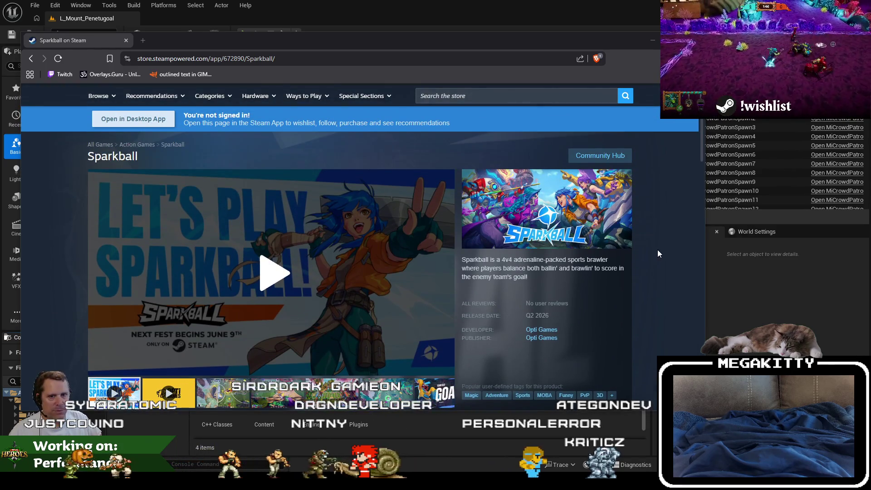
scroll(636, 252, "down", 1)
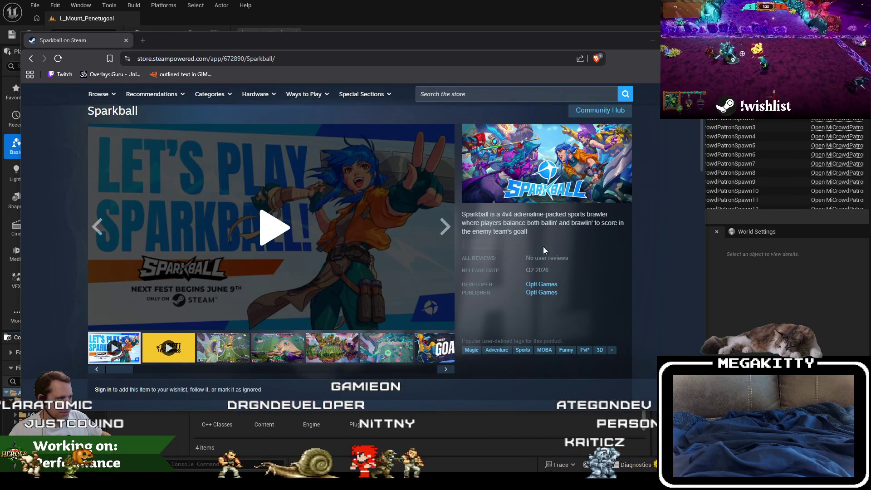
triple_click(525, 267)
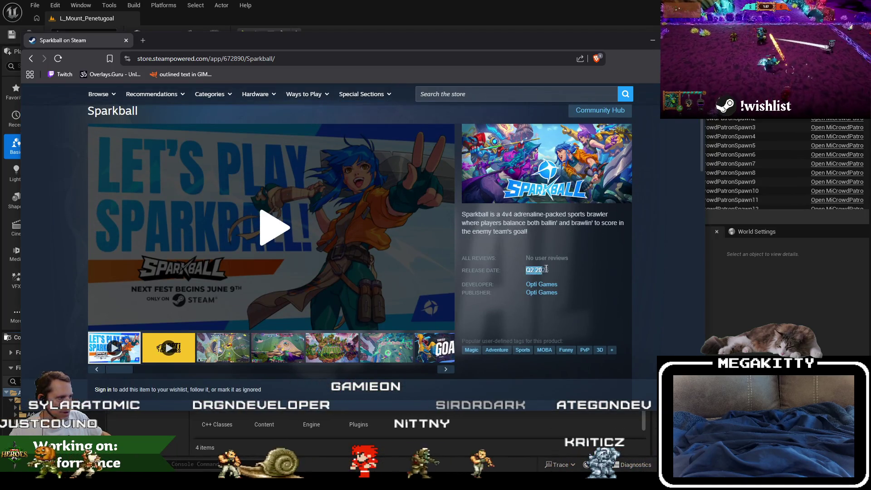
left_click(235, 354)
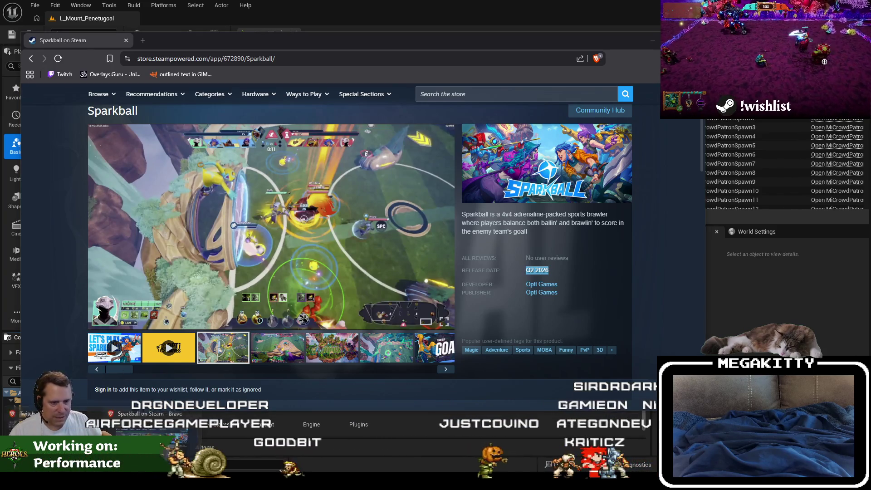
- Open and dismiss the Start menu, then move the Sparkball store window aside
key("super")
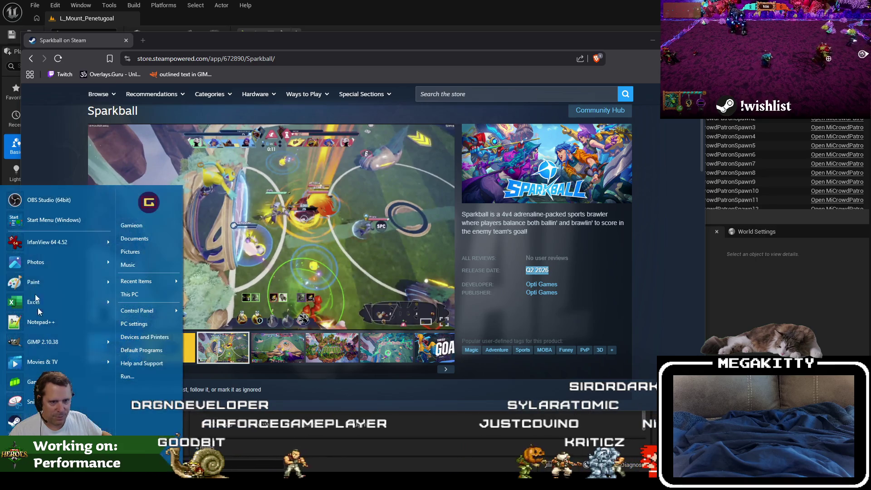
left_click(103, 480)
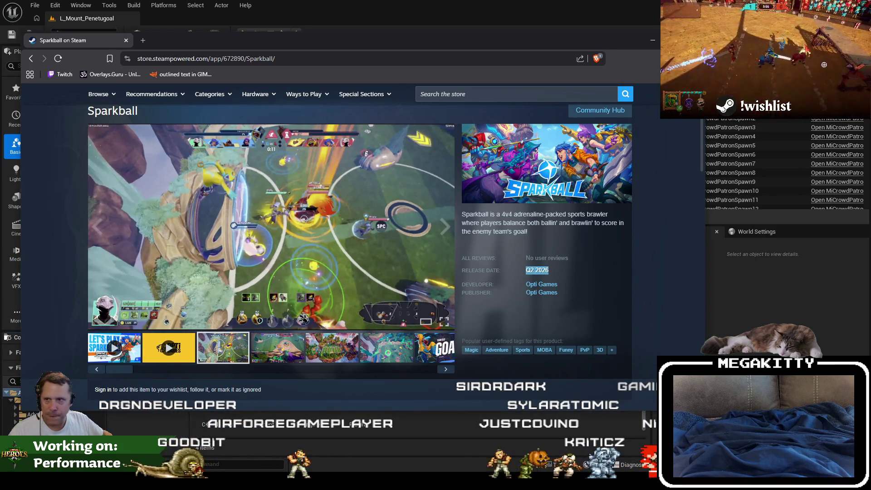
mouse_move(352, 41)
left_mouse_down()
mouse_move(298, 53)
mouse_move(387, 53)
mouse_move(0, 53)
left_mouse_up()
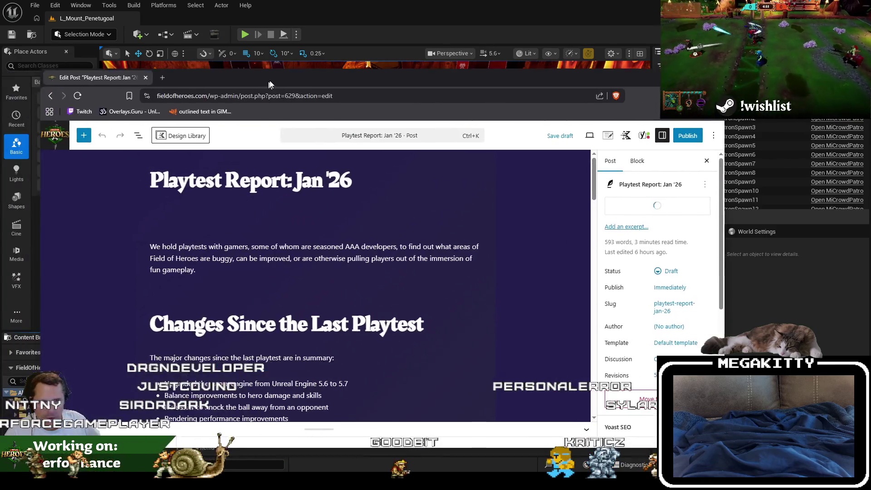
- Bring the WordPress post forward and scroll to the What Happens Next? to-do list
mouse_move(286, 64)
left_mouse_down()
mouse_move(306, 48)
mouse_move(307, 1)
left_mouse_up()
scroll(486, 235, "down", 3)
scroll(486, 234, "down", 20)
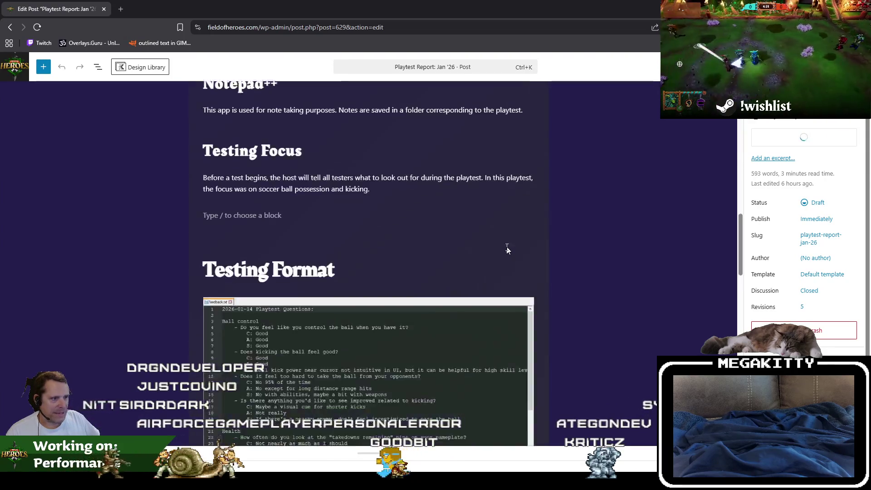
scroll(490, 242, "up", 1)
scroll(492, 243, "down", 5)
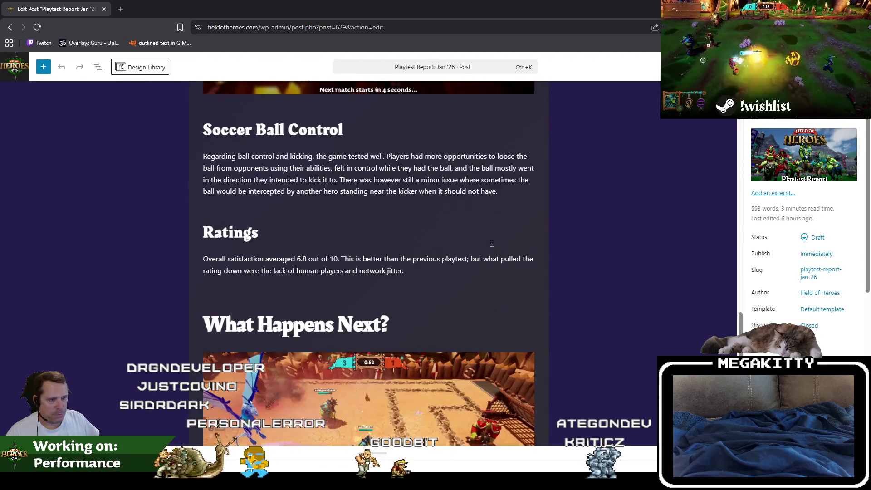
scroll(492, 243, "down", 6)
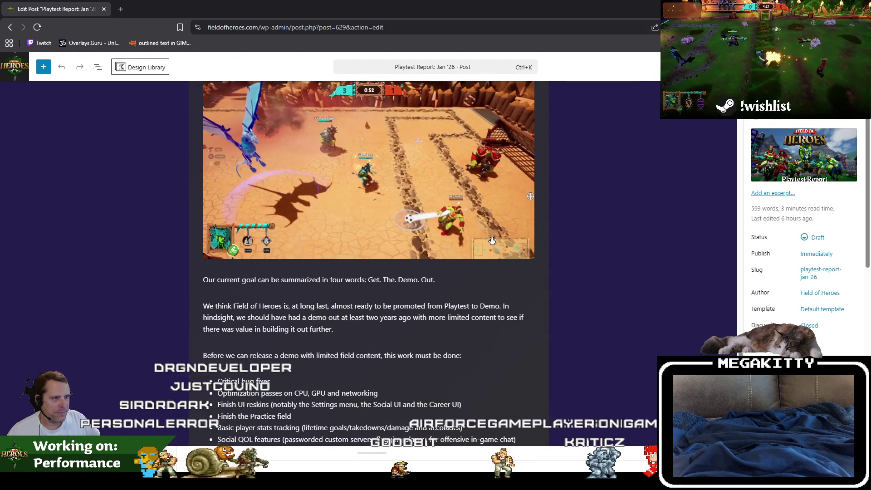
scroll(197, 205, "up", 3)
scroll(553, 338, "down", 2)
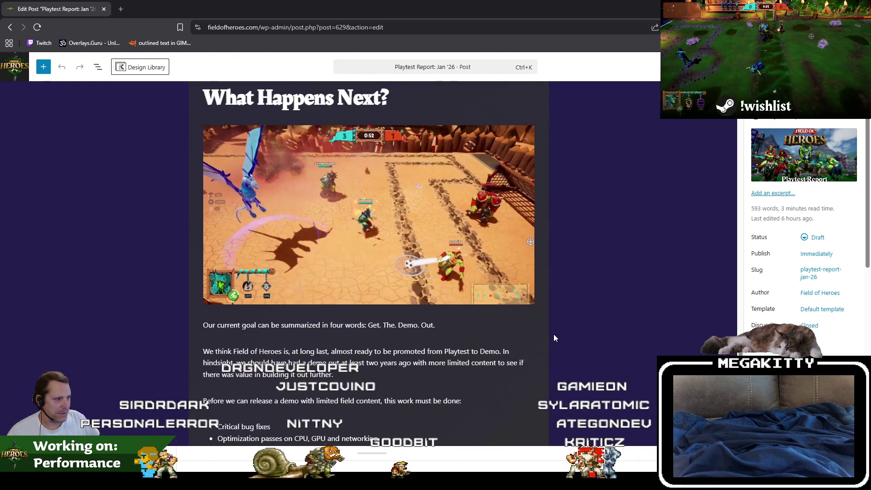
scroll(554, 337, "down", 3)
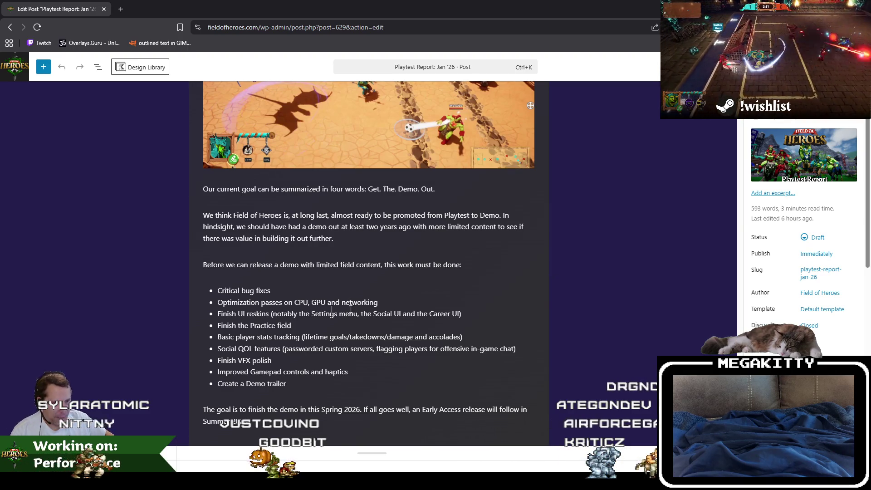
- Review the Critical bug fixes, optimization and Finish UI reskins bullets without editing them
left_click_drag(219, 289, 284, 290)
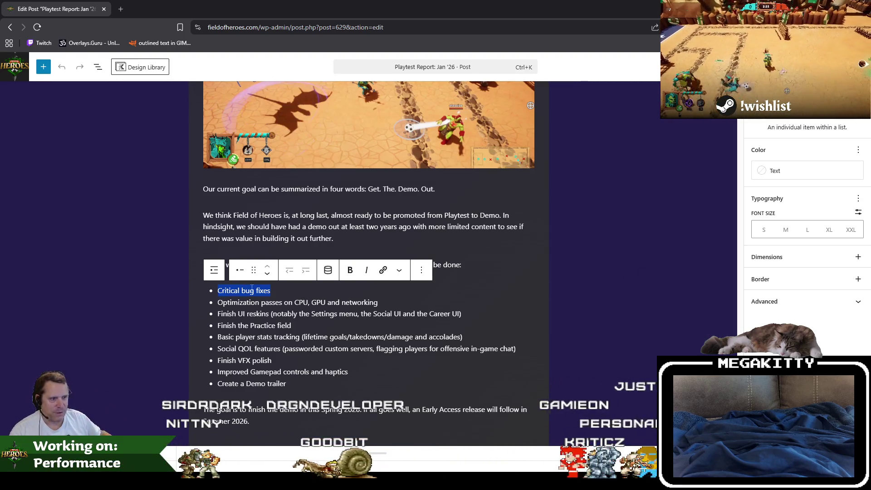
mouse_move(440, 313)
left_mouse_down()
mouse_move(253, 313)
mouse_move(233, 302)
mouse_move(389, 294)
left_mouse_up()
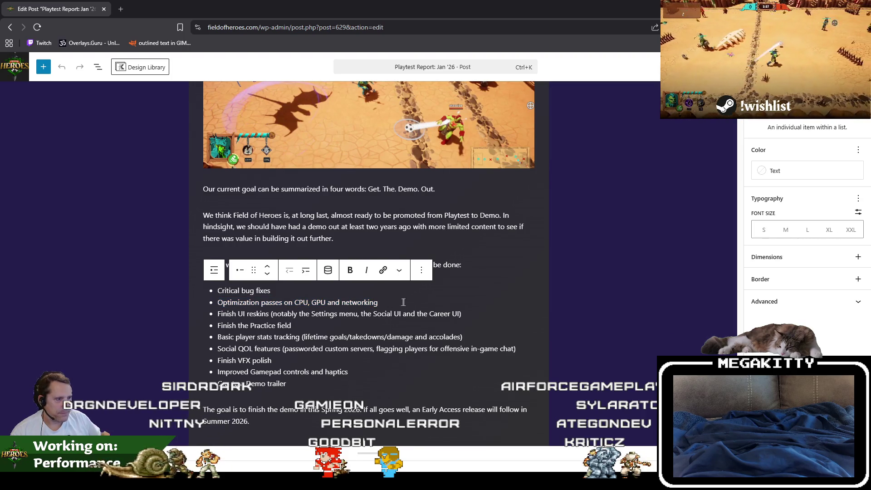
mouse_move(403, 302)
left_mouse_down()
mouse_move(227, 313)
mouse_move(218, 300)
mouse_move(216, 308)
mouse_move(254, 327)
mouse_move(345, 344)
left_mouse_up()
left_click(223, 314)
left_click(238, 313)
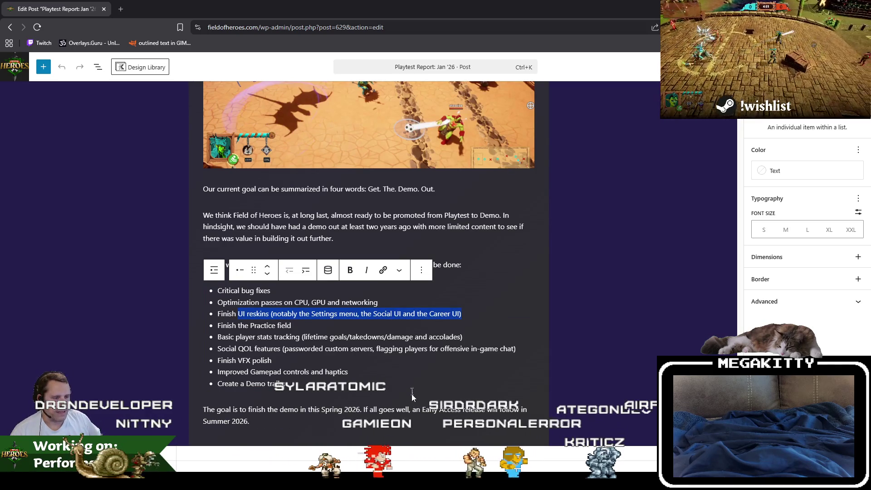
- Back in Unreal Editor, open L_CustomLobby from File > Recent Levels
left_click(407, 454)
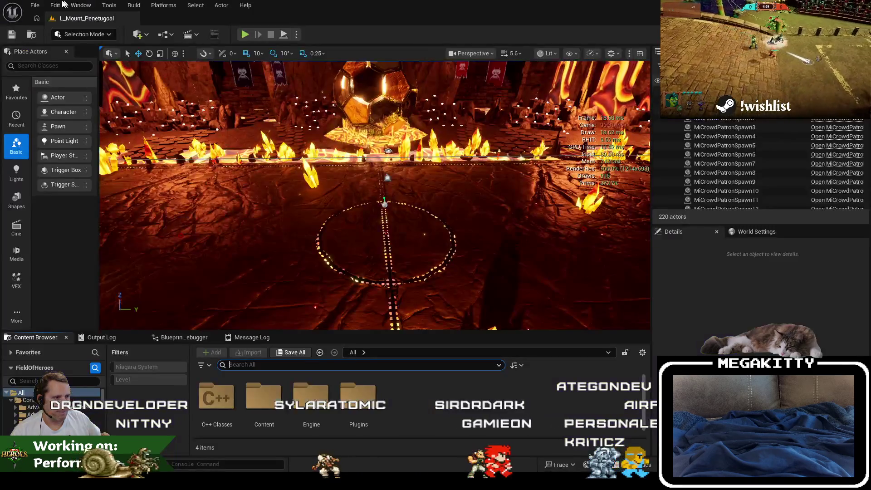
left_click(35, 5)
mouse_move(131, 68)
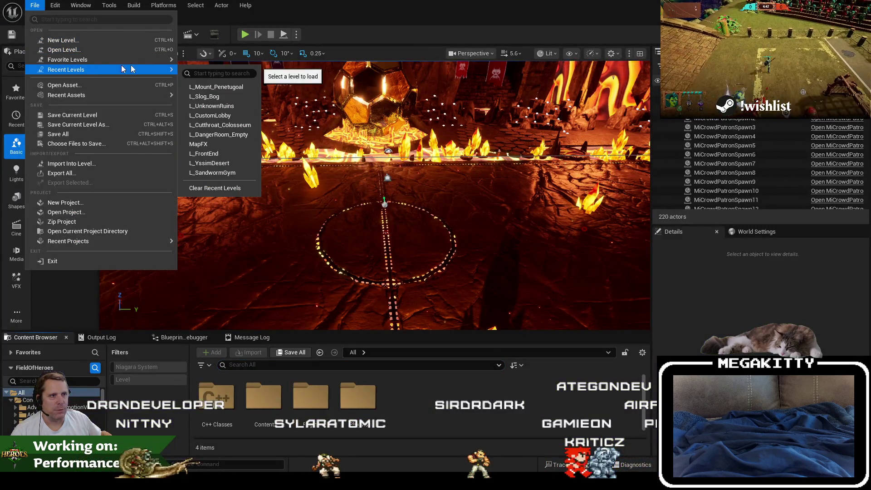
left_click(213, 115)
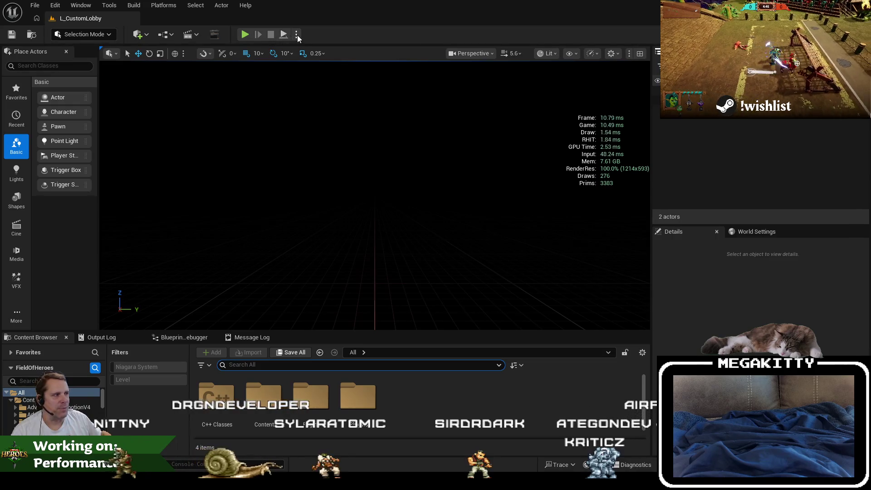
- Turn on the stat unit performance readout from the console
key("grave")
type("stat unit")
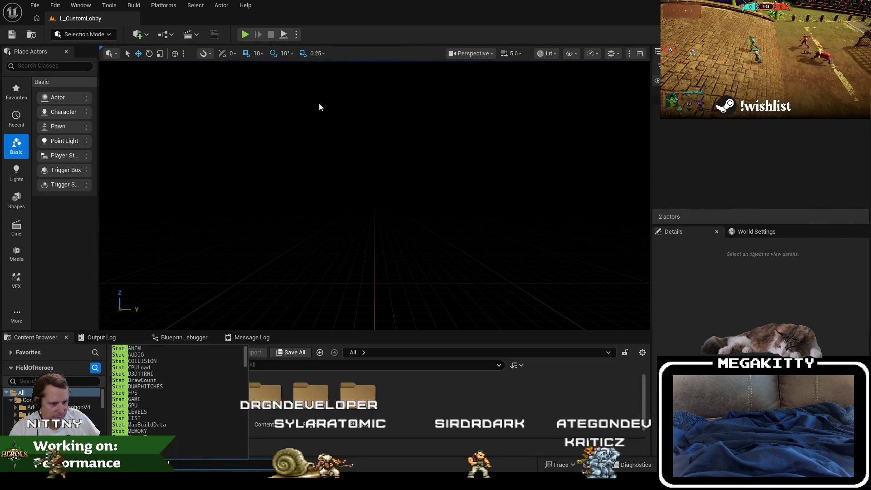
key("Return")
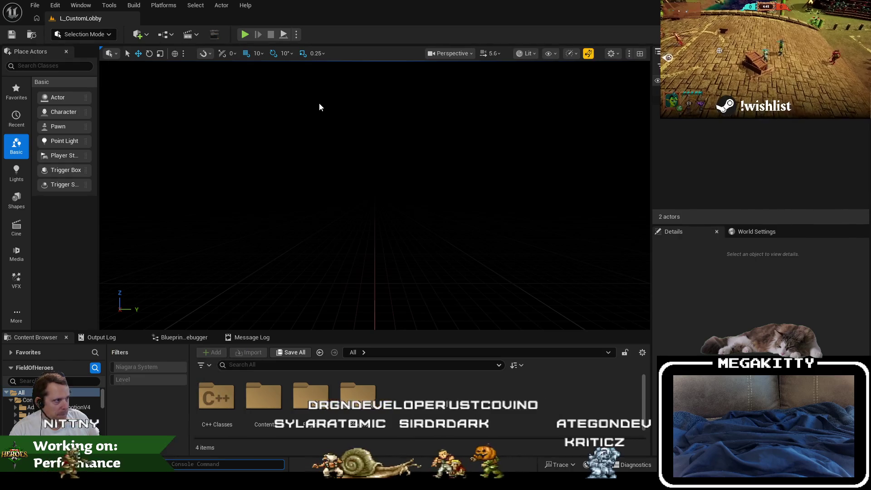
- Play-test the lobby, removing one bot to leave an open slot, then stop the session
left_click(245, 34)
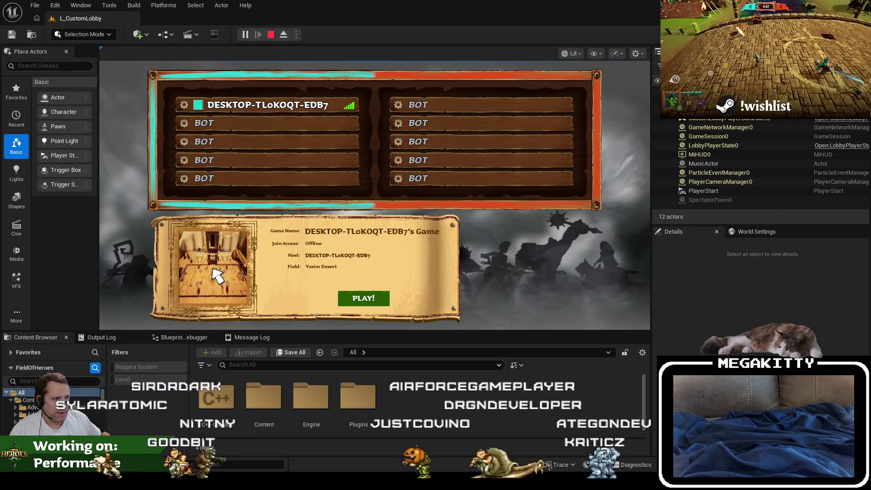
left_click(183, 105)
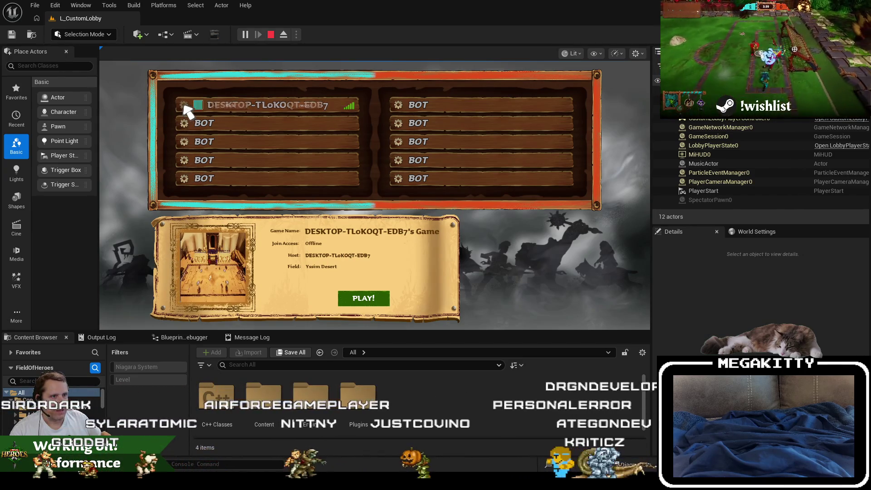
left_click(303, 105)
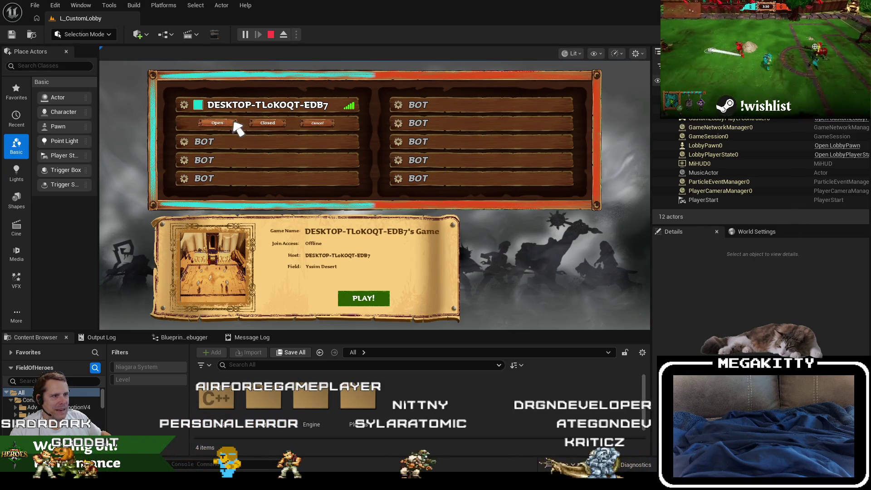
left_click(185, 146)
left_click(272, 150)
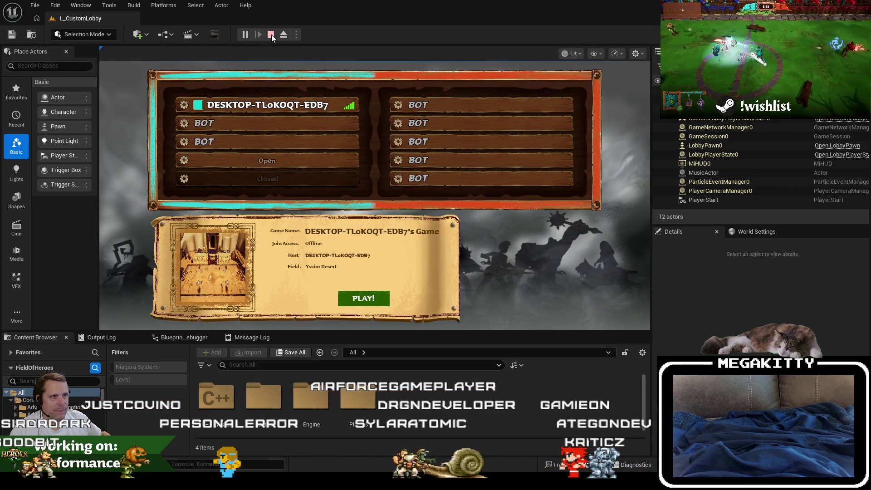
left_click(270, 34)
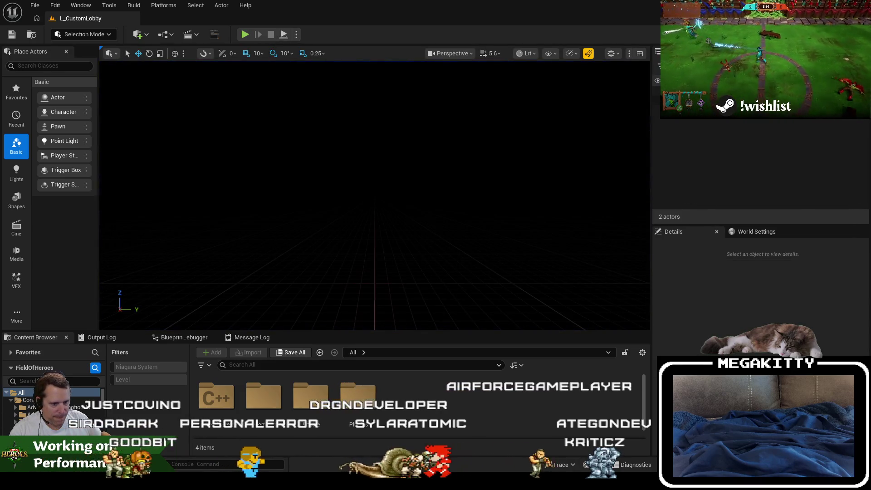
left_click(167, 448)
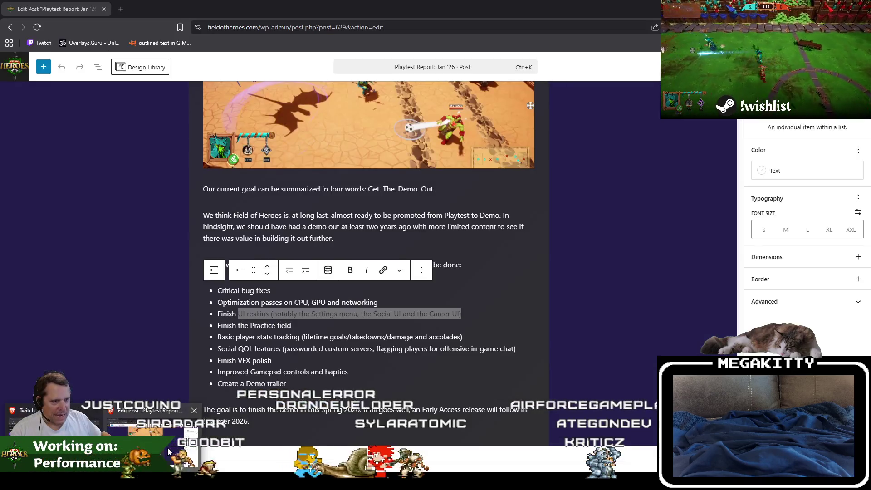
double_click(323, 314)
left_click_drag(373, 314, 457, 319)
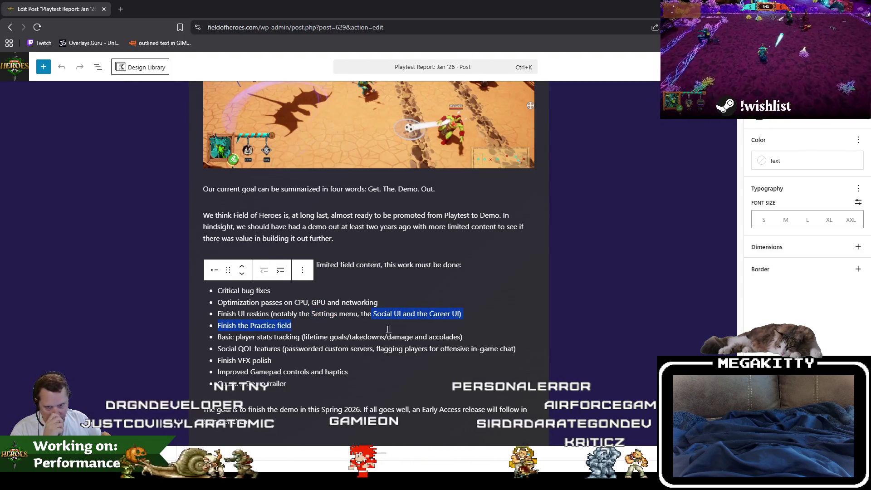
left_click(316, 313)
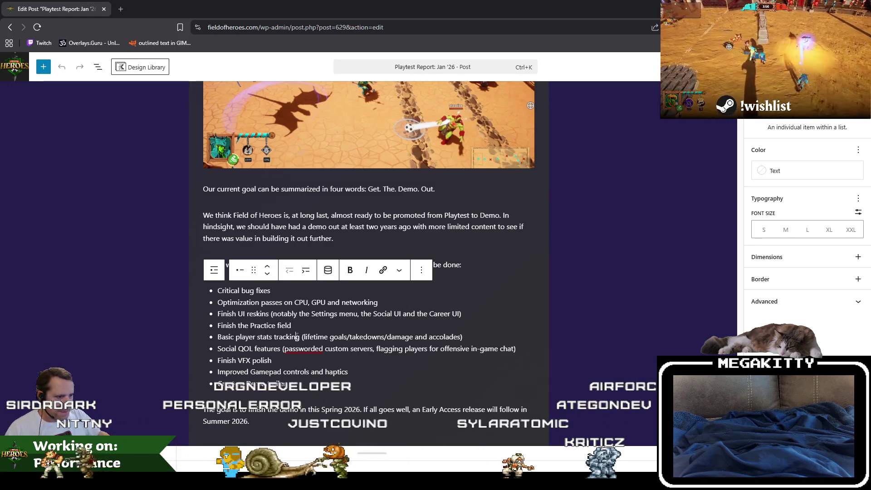
key("Up")
key("Home")
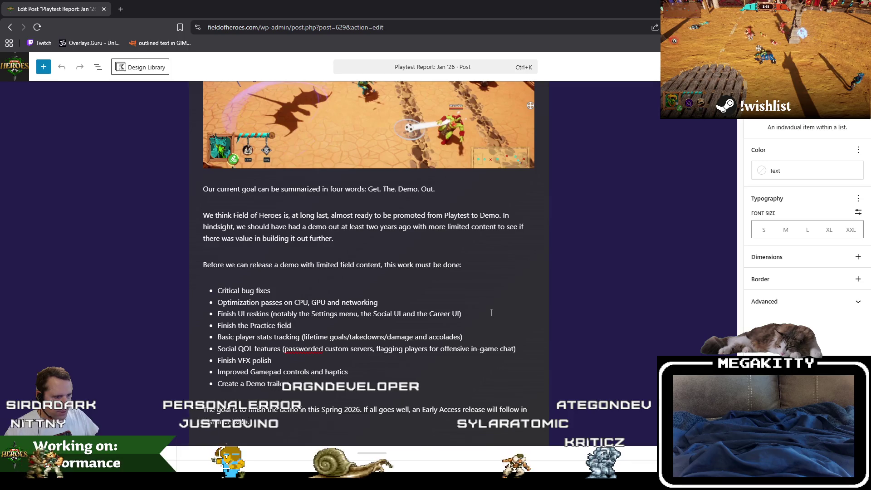
key("shift+End")
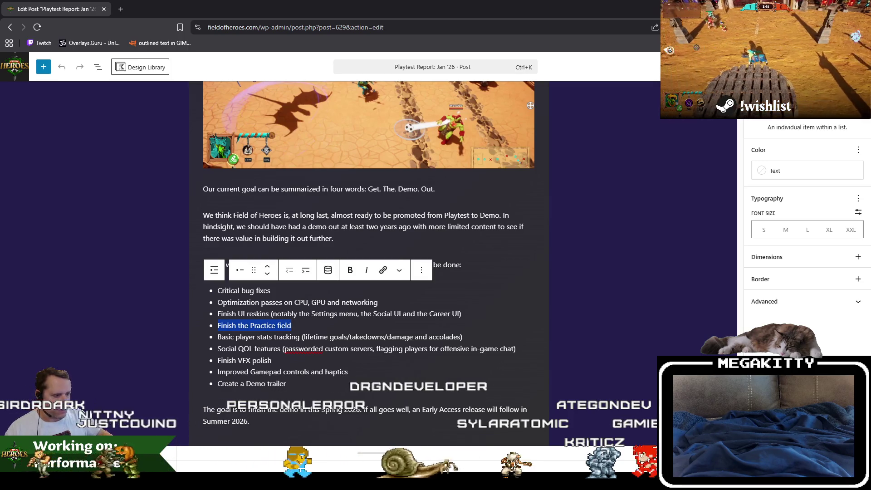
key("alt+Tab")
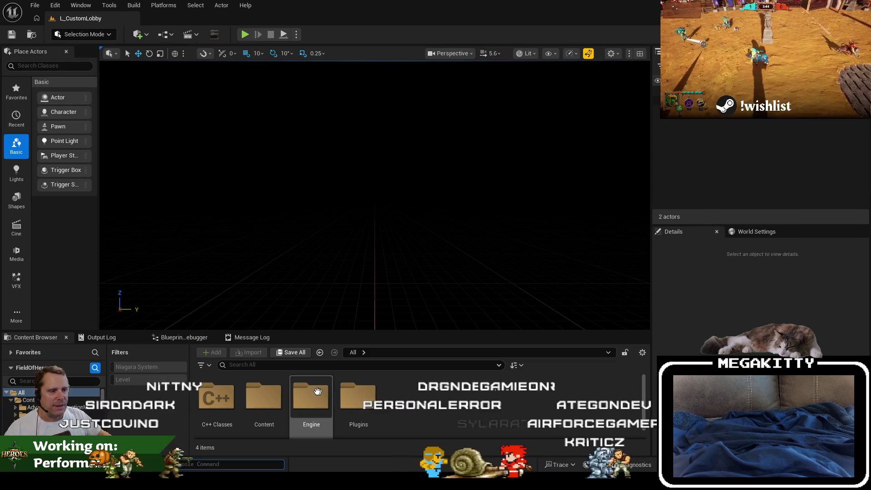
- Search the Content Browser for 'l_practice' and open the L_PracticeField level
left_click(250, 365)
type("l_practice")
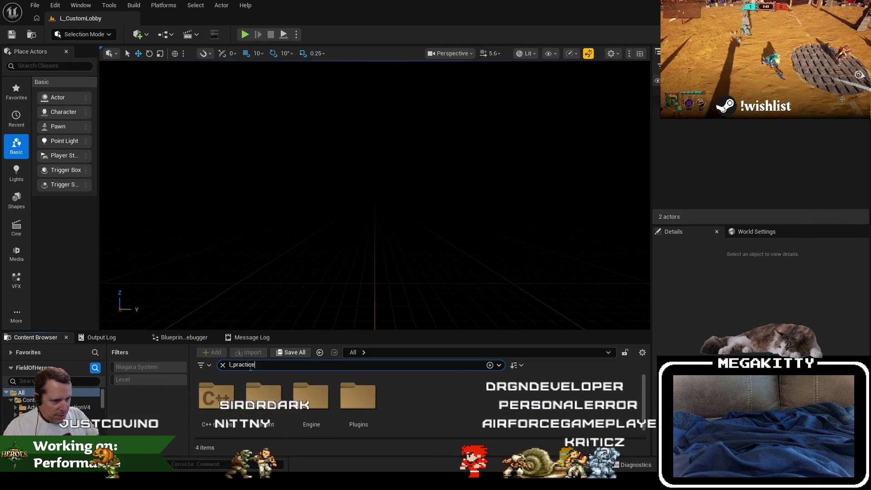
left_click(227, 397)
double_click(228, 397)
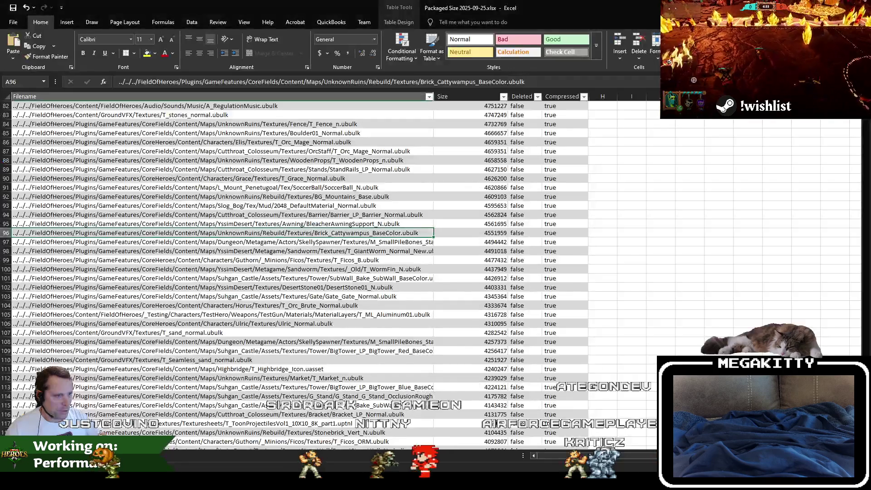
- Close the stray Excel workbook without saving
key("alt+Tab")
key("alt+F4")
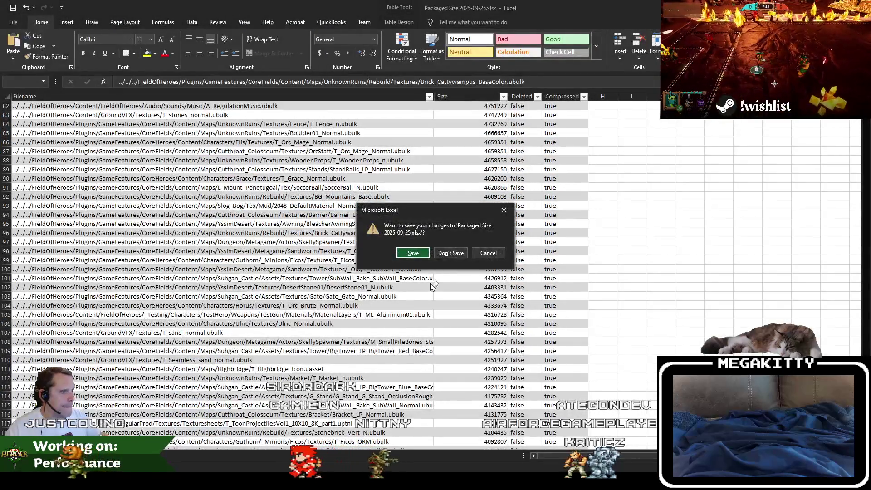
left_click(454, 252)
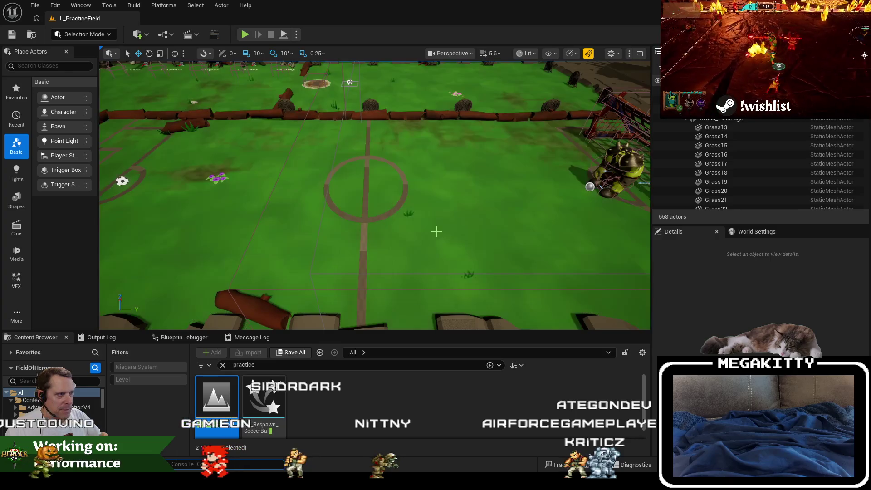
- Fly the viewport camera back and forth over the practice field and statues
key("Up")
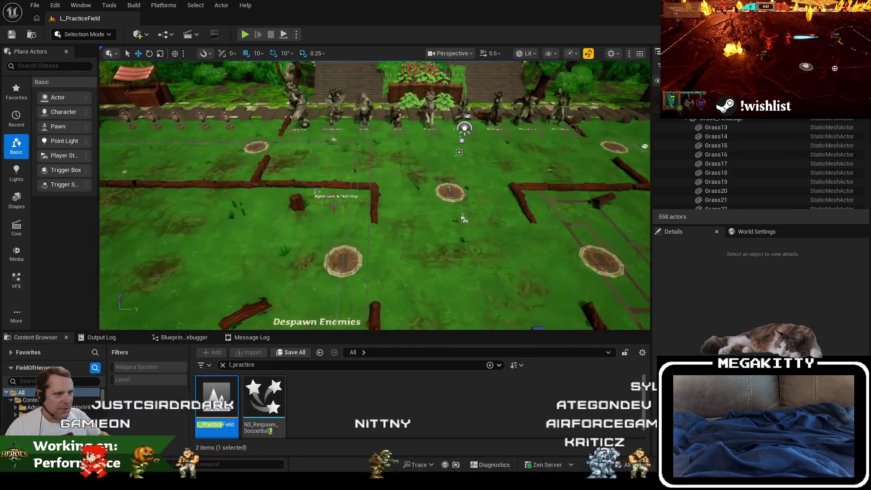
key("Down")
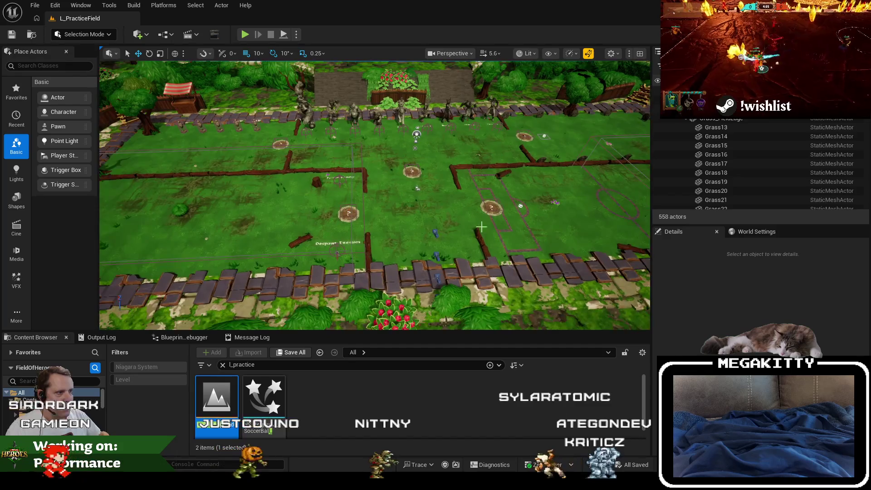
key("Down")
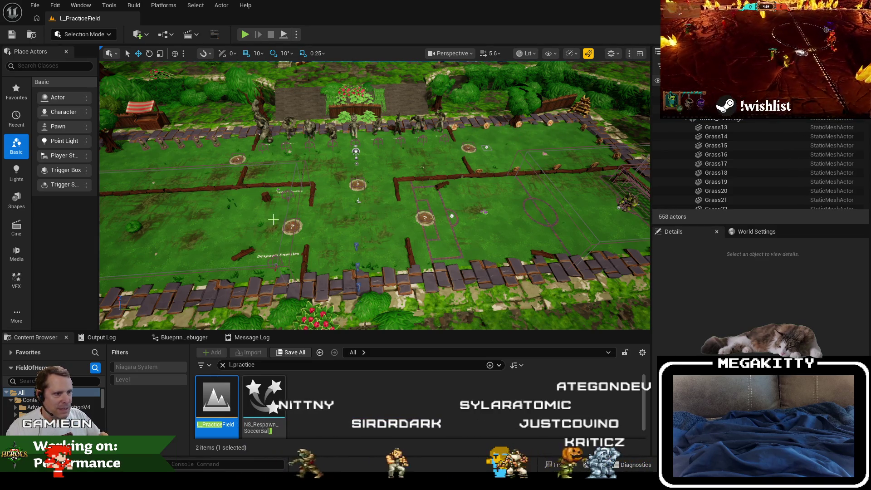
key("Up")
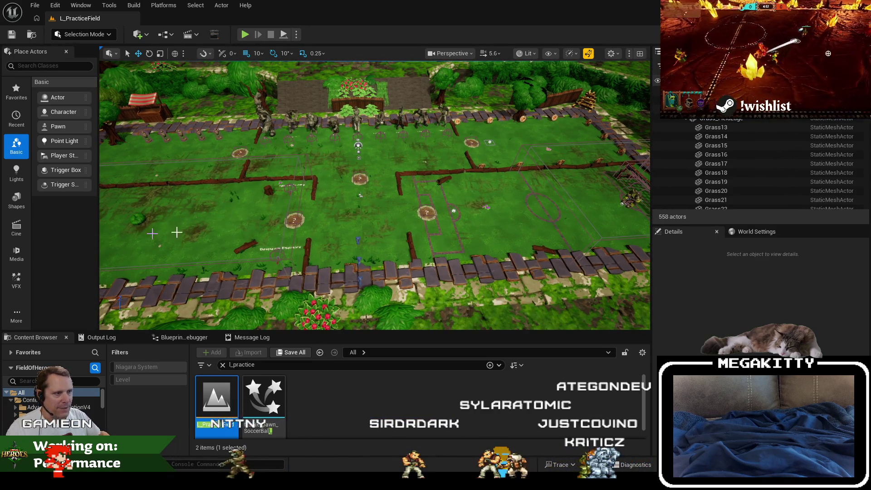
key("Down")
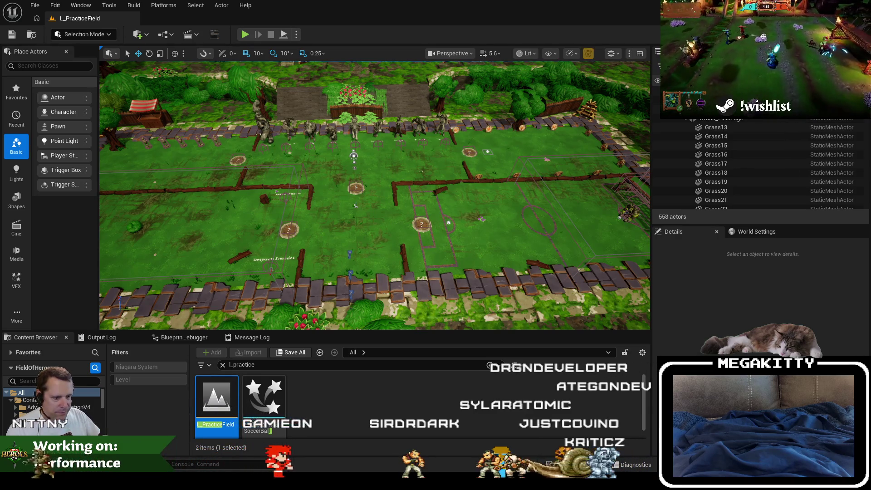
left_click(185, 410)
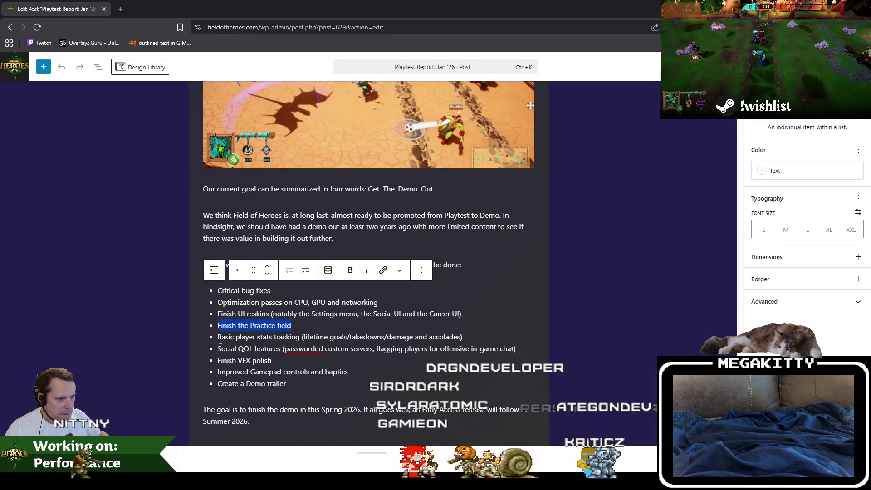
left_click_drag(218, 336, 477, 333)
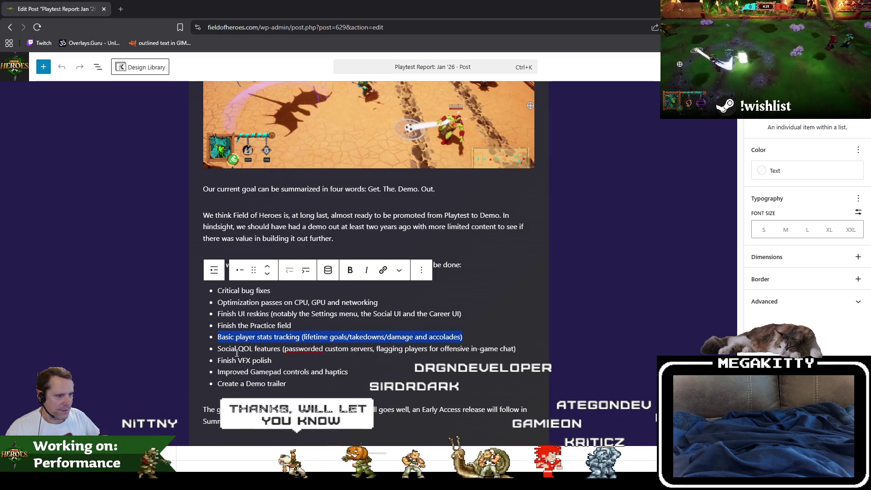
left_click_drag(217, 349, 349, 348)
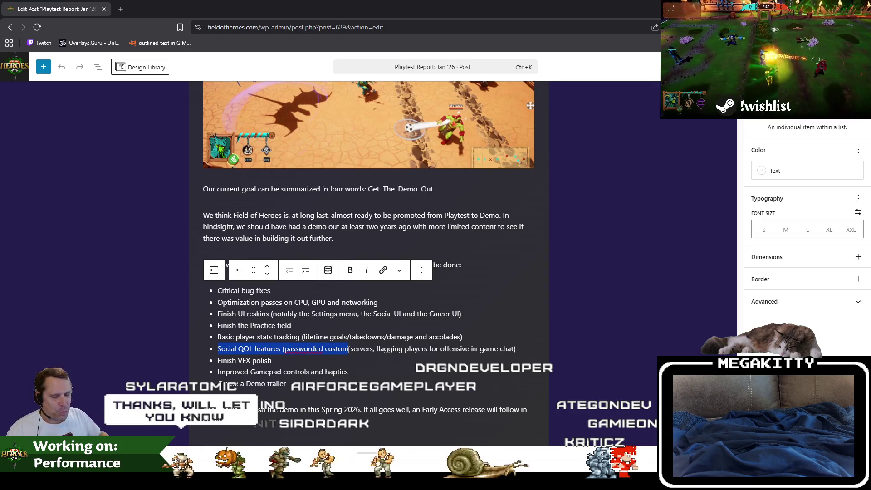
left_click(388, 348)
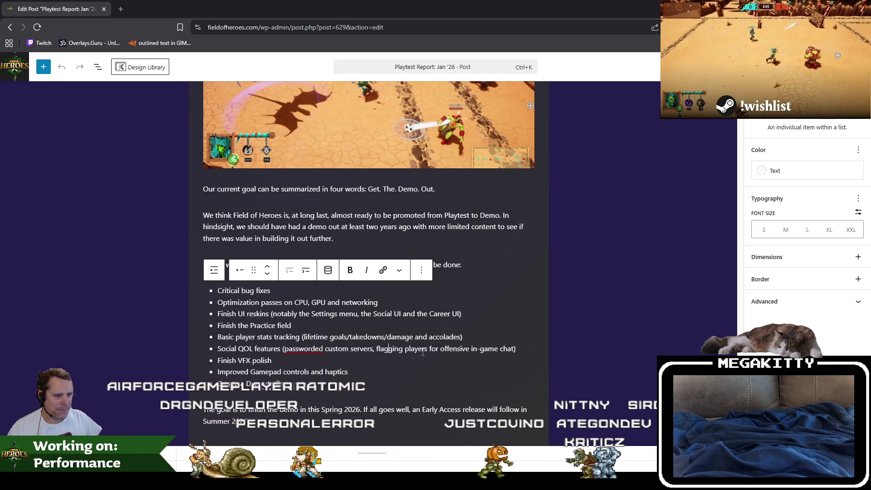
key("Right")
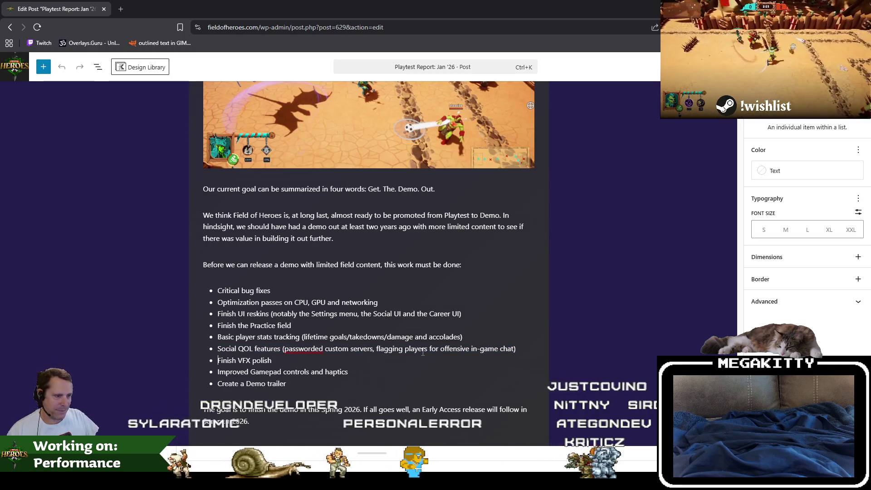
key("Right")
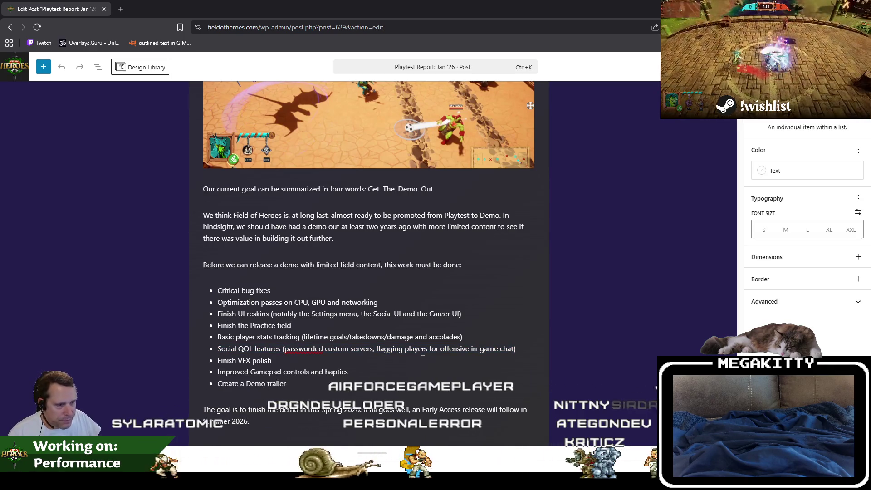
key("shift+End")
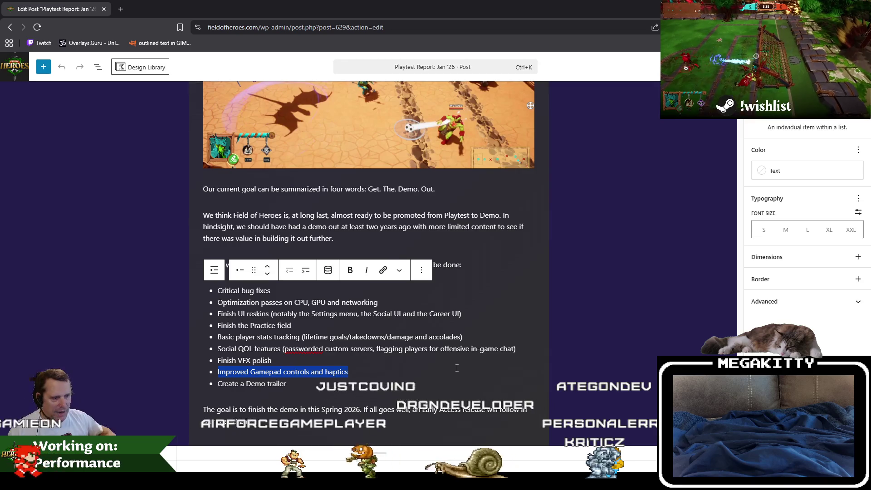
- Select and review the to-do items down to Create a Demo trailer, leaving them unedited
double_click(273, 384)
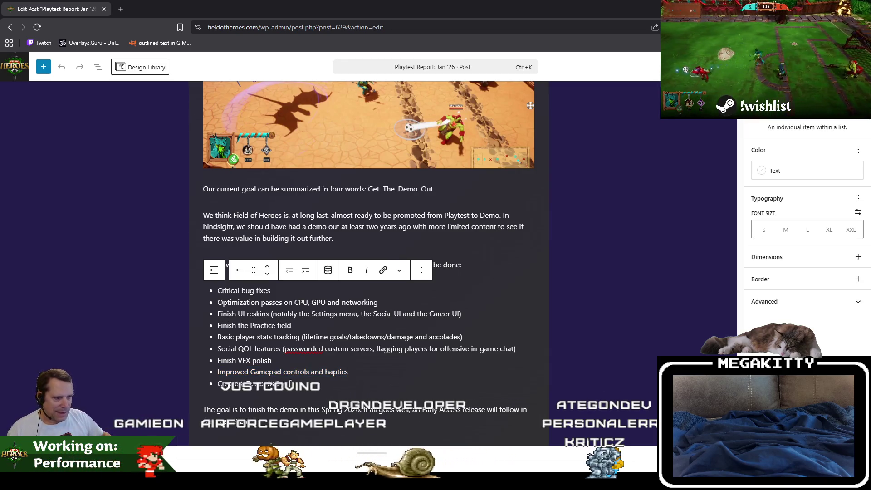
left_click_drag(378, 369, 198, 288)
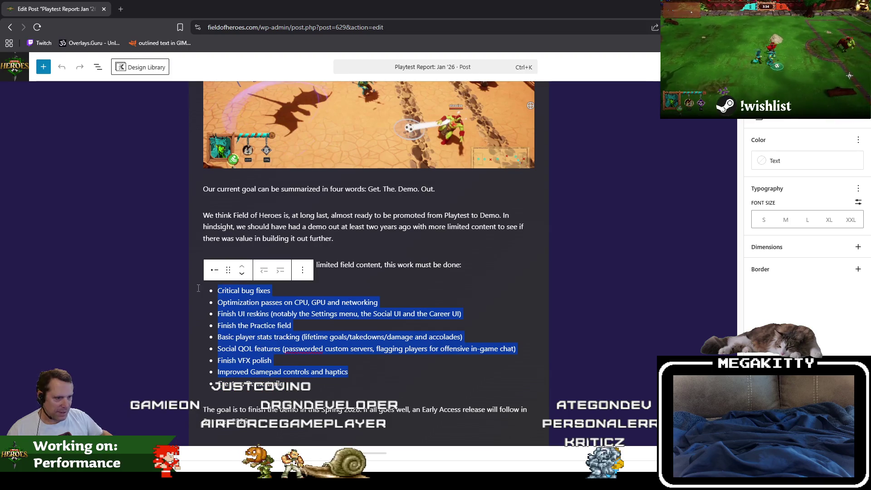
left_click_drag(288, 379, 229, 380)
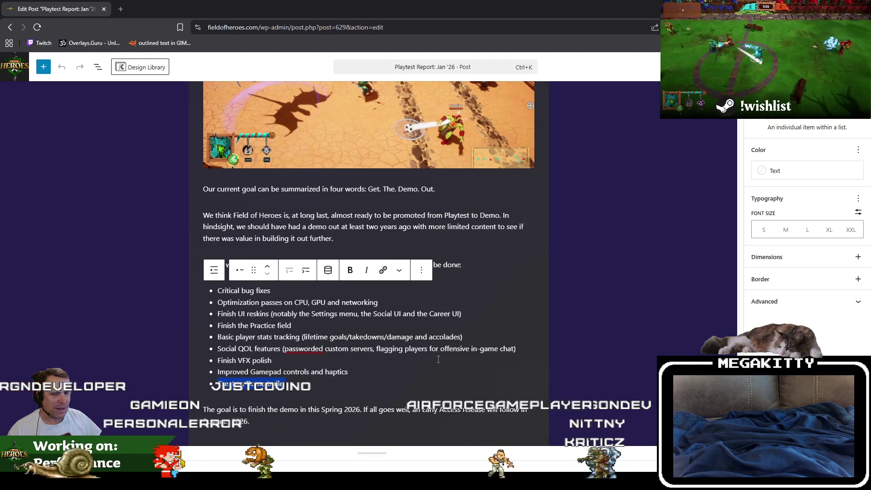
scroll(449, 360, "up", 3)
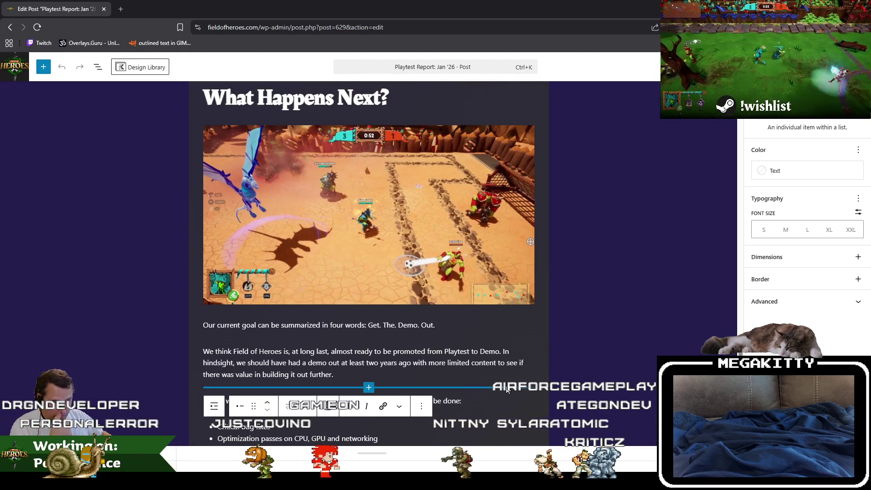
scroll(464, 317, "down", 6)
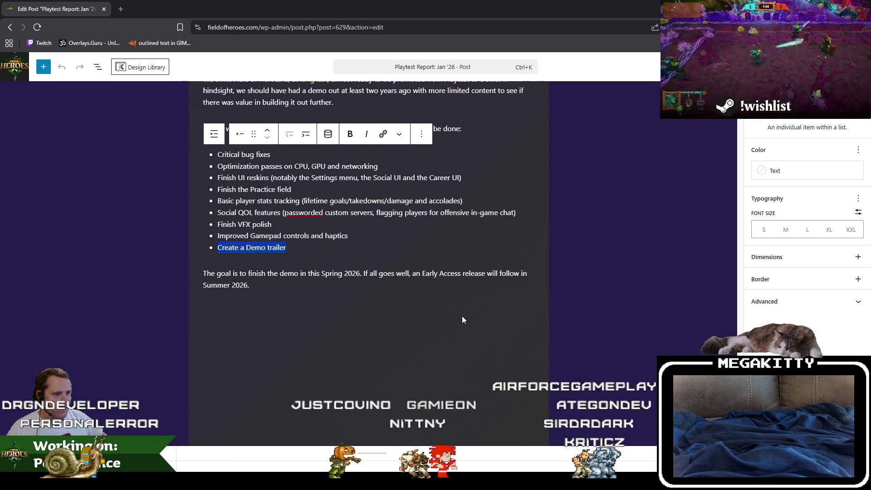
scroll(459, 354, "up", 3)
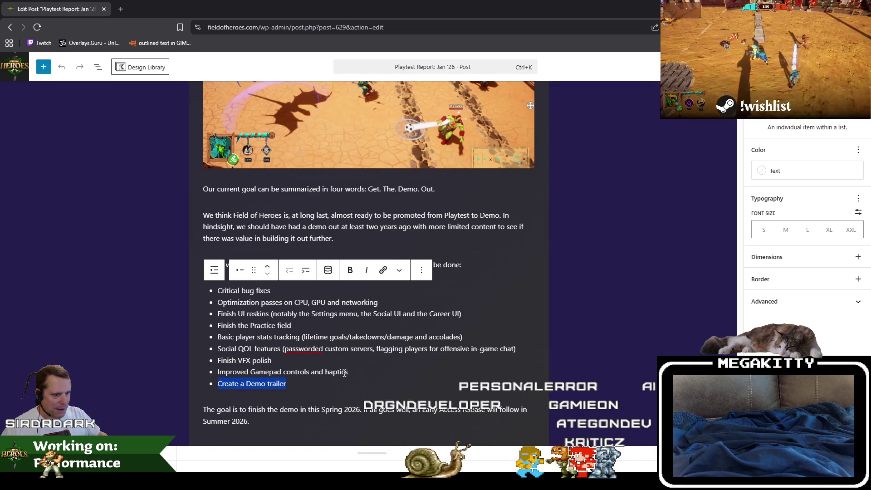
- Step through the list items and the following paragraph, then return to Unreal Editor
left_click(308, 390)
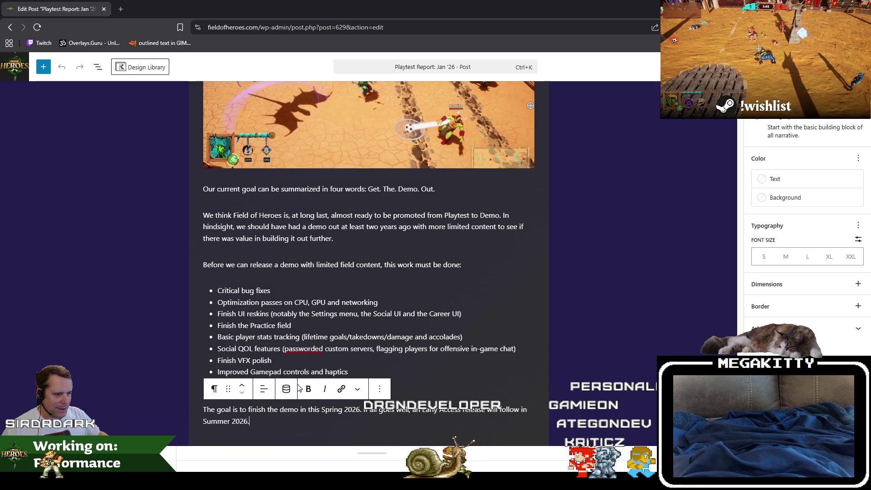
left_click(281, 362)
key("Home")
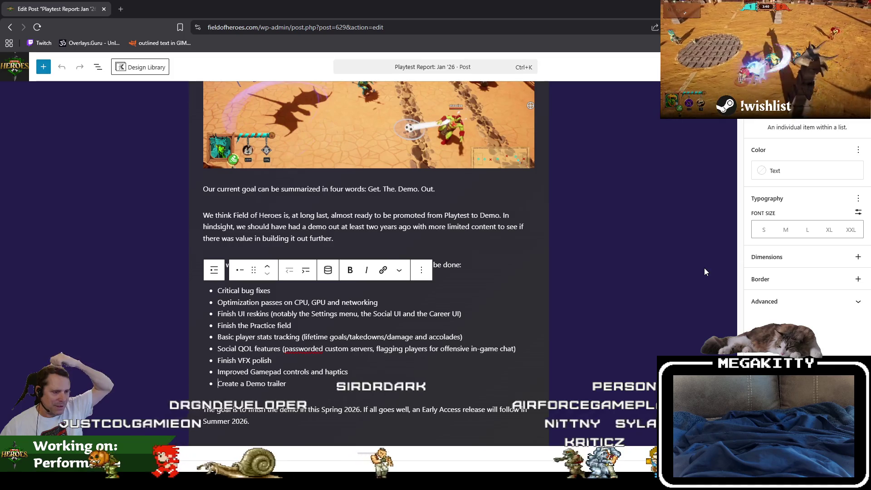
key("Left")
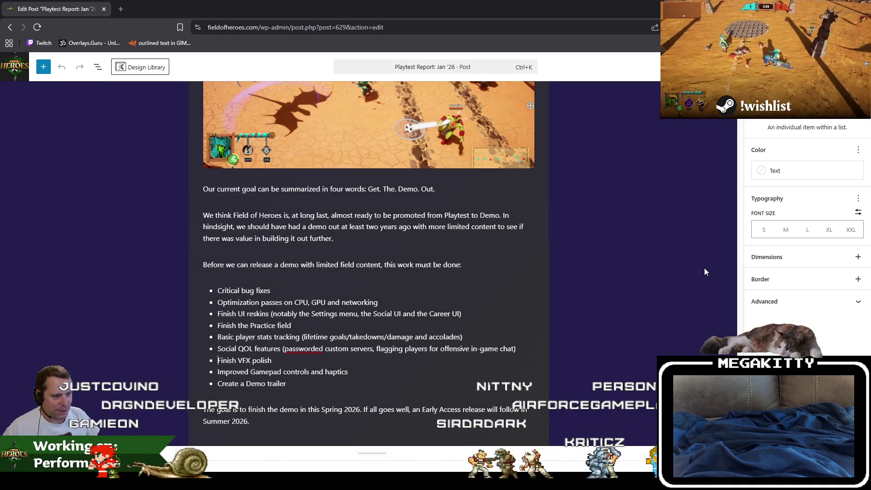
mouse_move(307, 391)
left_mouse_down()
mouse_move(317, 314)
mouse_move(272, 290)
mouse_move(403, 407)
left_mouse_up()
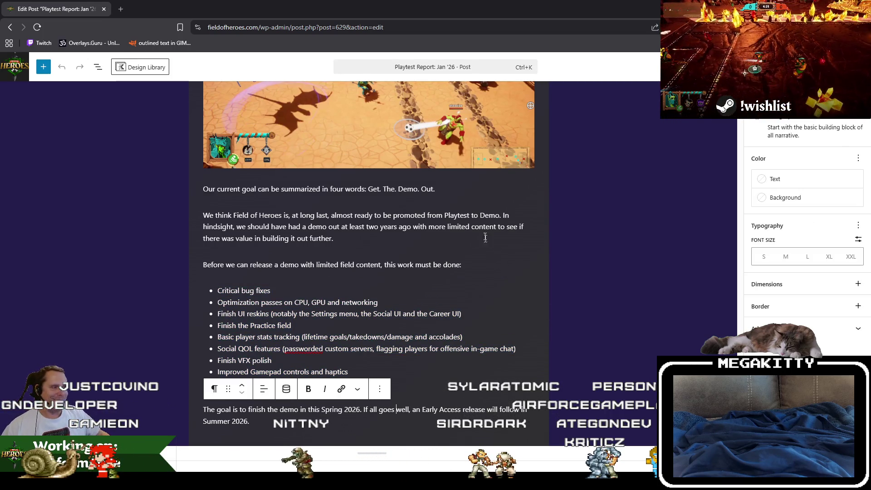
scroll(449, 374, "up", 5)
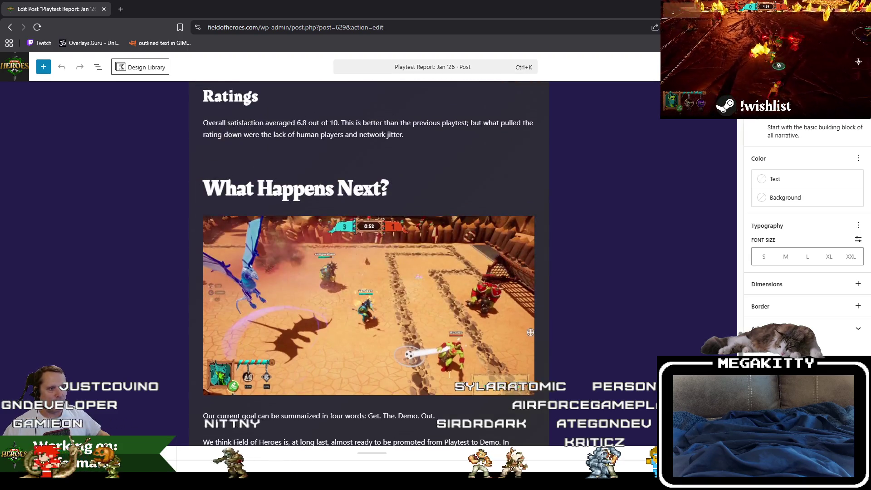
scroll(449, 375, "down", 4)
scroll(449, 372, "down", 1)
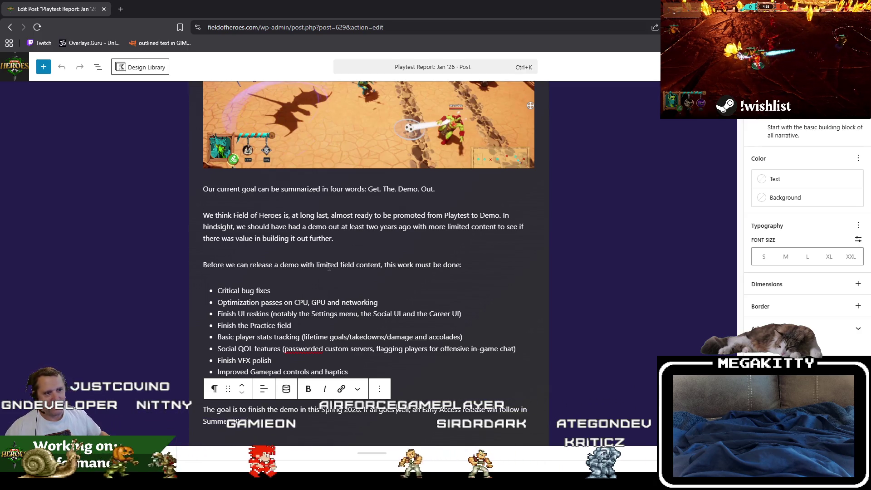
key("alt+Tab")
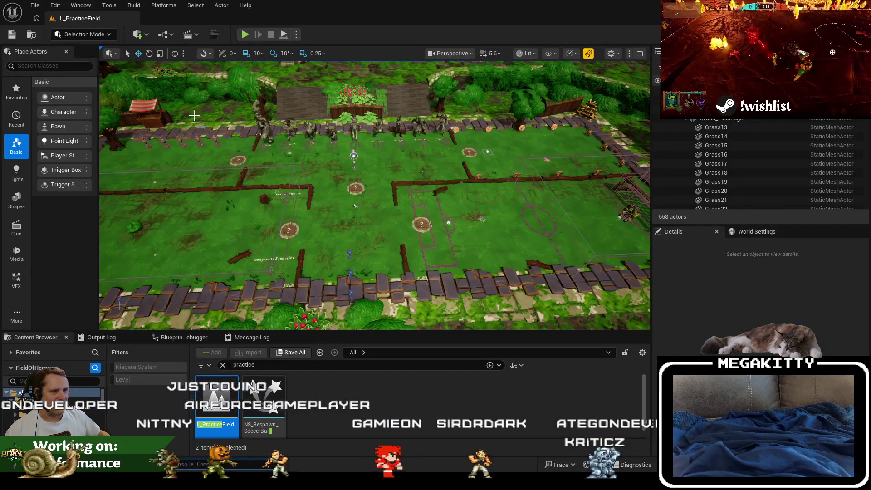
- Load L_Cutthroat_Colosseum from Recent Levels and fly the camera out to a wide arena view
left_click(35, 5)
mouse_move(104, 70)
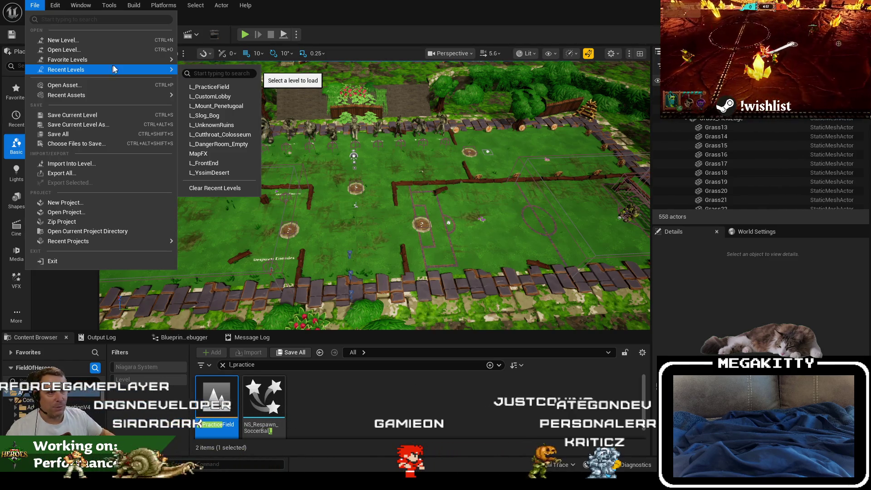
left_click(246, 135)
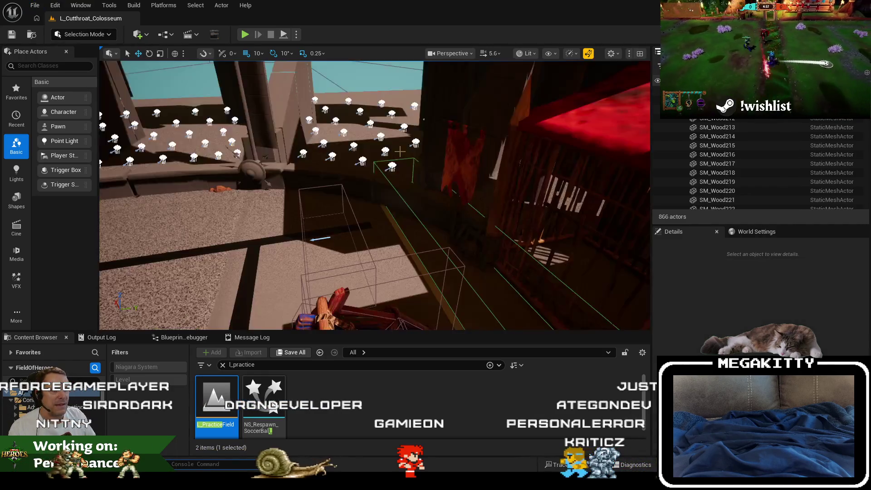
mouse_move(399, 151)
left_mouse_down()
mouse_move(393, 136)
mouse_move(453, 186)
left_mouse_up()
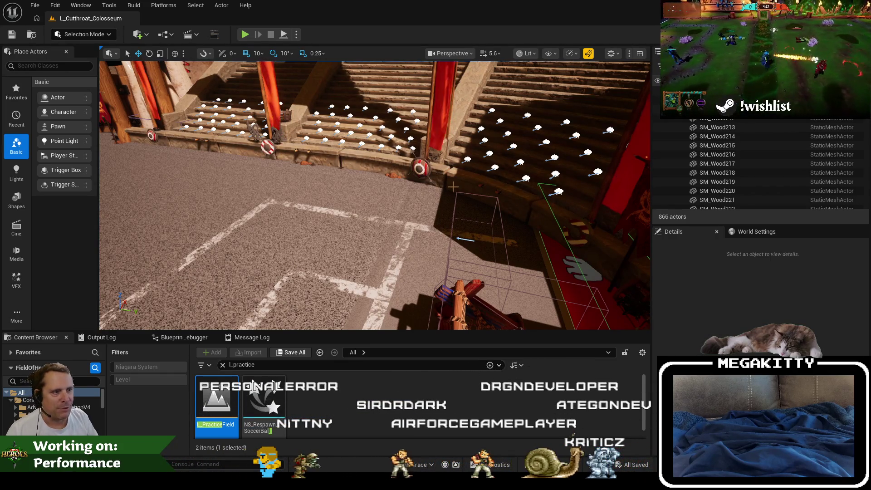
mouse_move(514, 205)
left_mouse_down()
mouse_move(334, 149)
mouse_move(495, 202)
mouse_move(502, 222)
left_mouse_up()
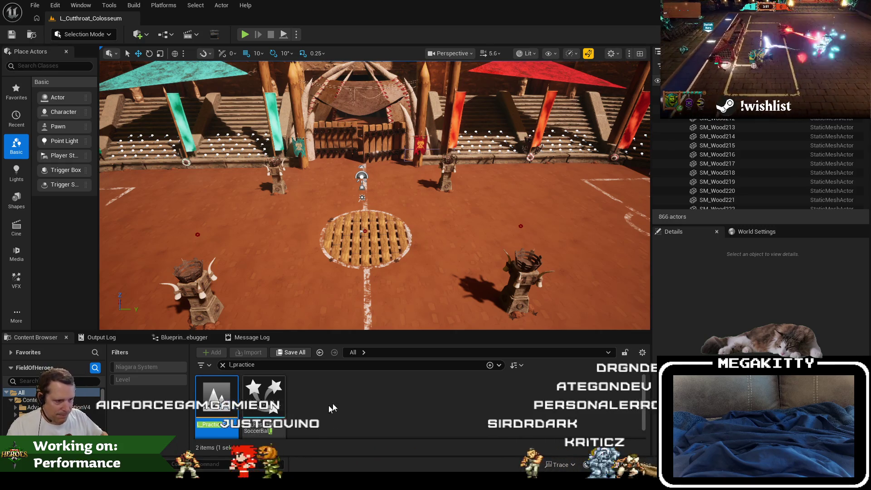
- Clear the l_practice Content Browser search and look around the arena floor
left_click(223, 364)
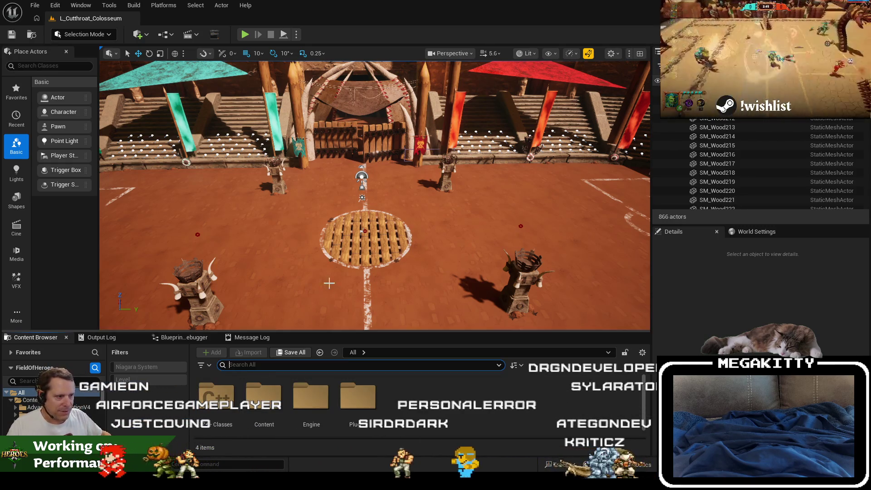
scroll(336, 277, "up", 2)
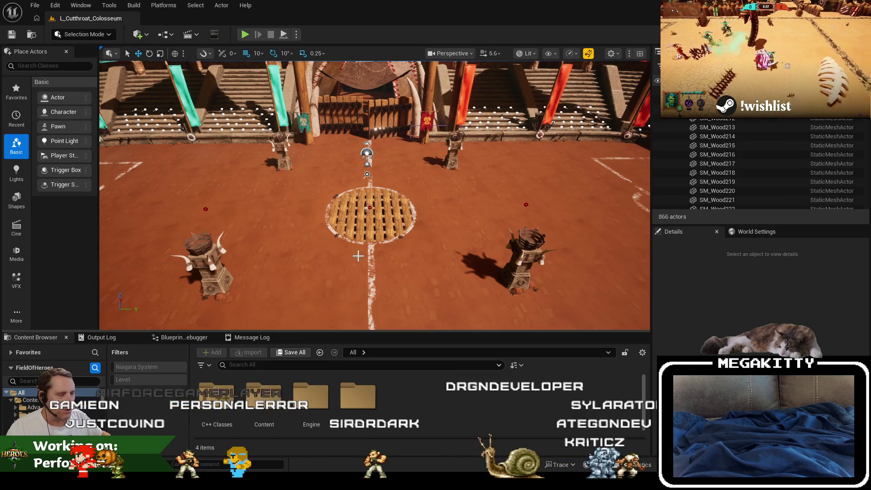
left_click_drag(357, 255, 354, 253)
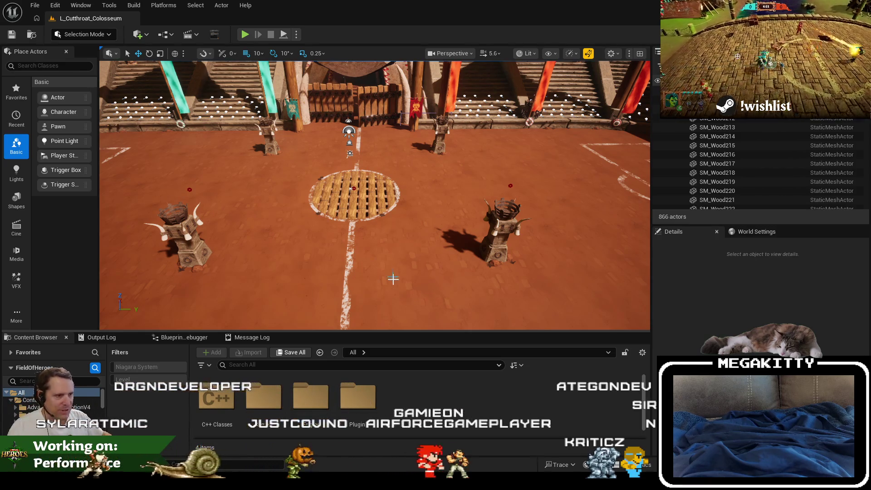
scroll(381, 235, "down", 3)
scroll(381, 234, "down", 5)
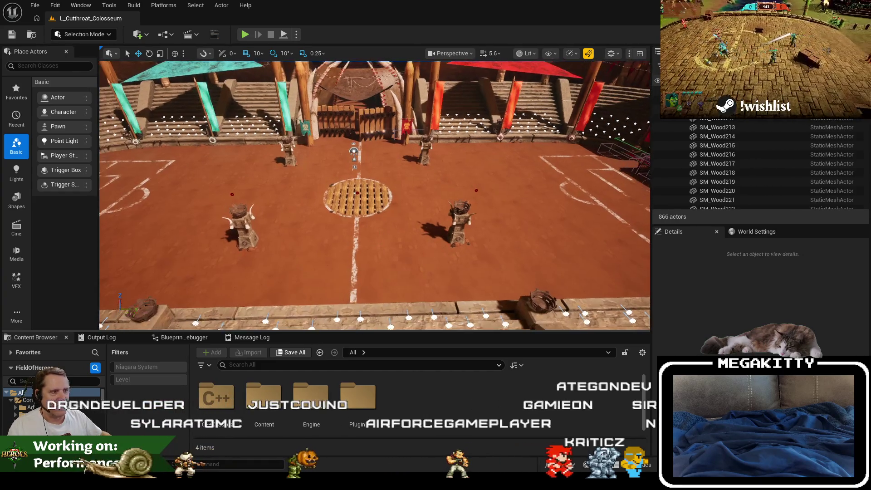
scroll(374, 195, "up", 5)
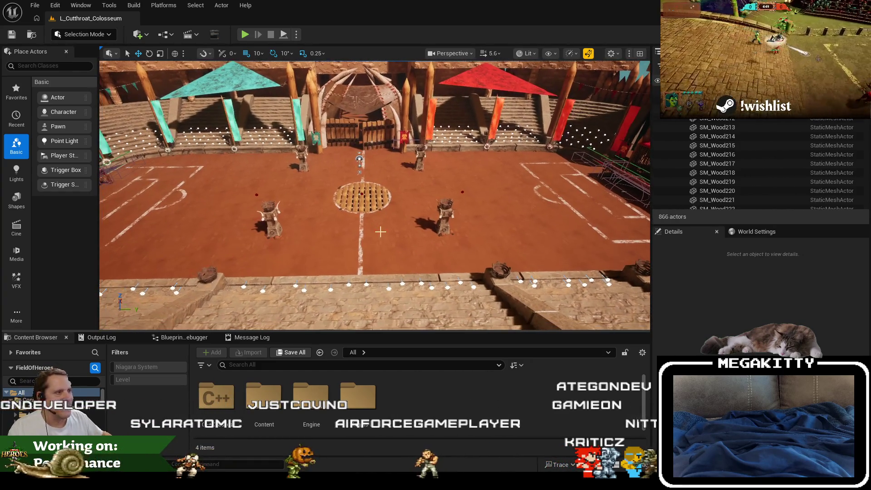
scroll(305, 249, "up", 1)
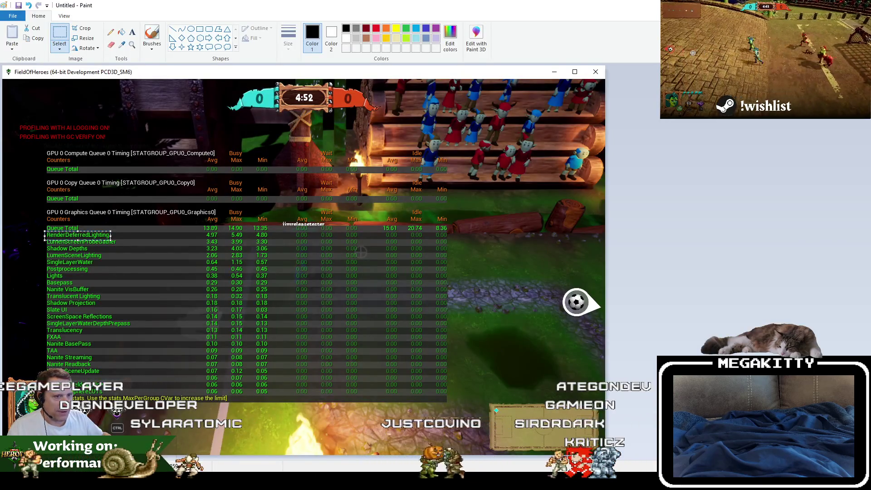
- Close Paint without saving and bring the WordPress post back on screen
key("alt+F4")
left_click(448, 239)
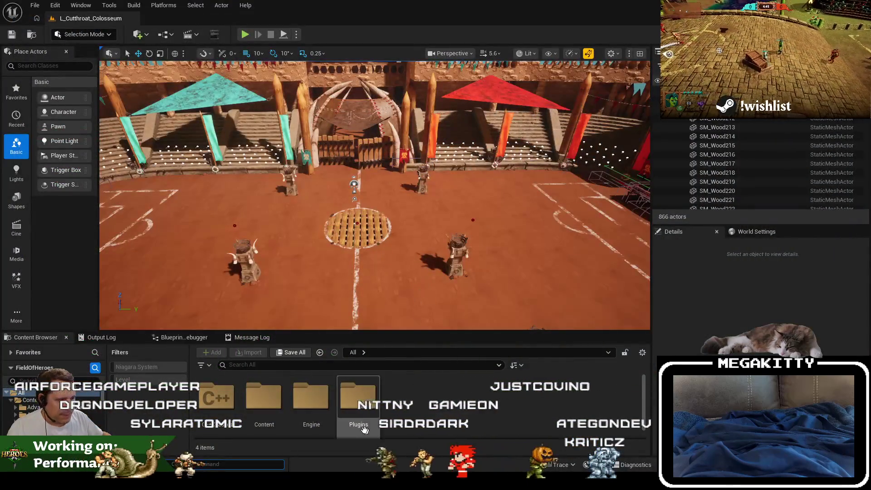
left_click(172, 448)
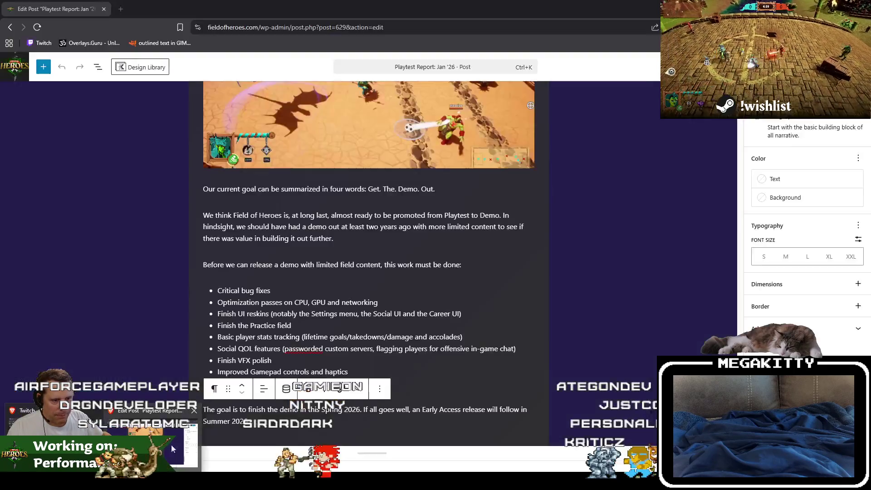